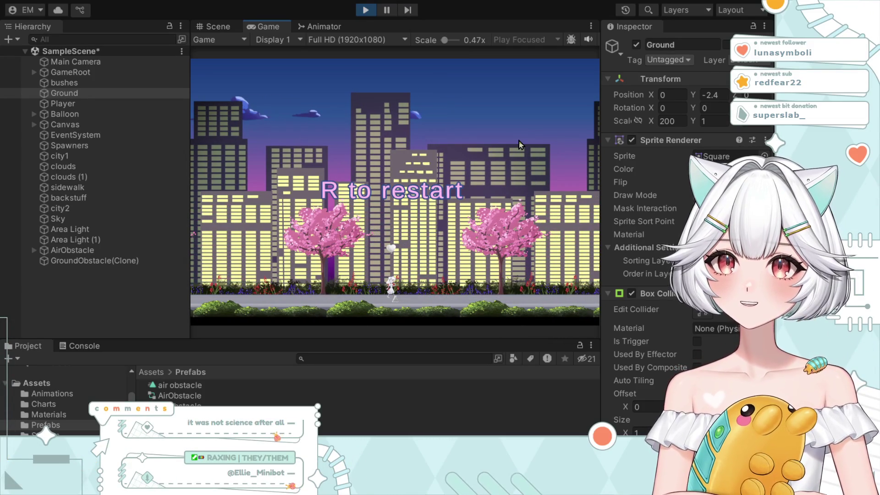
Stop the playtest and browse the Sprites folder contents.
click(364, 9)
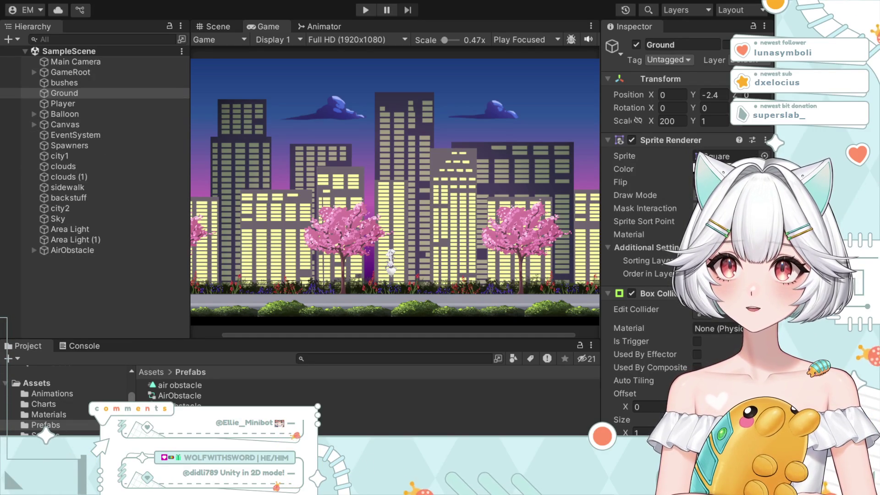
key(Down)
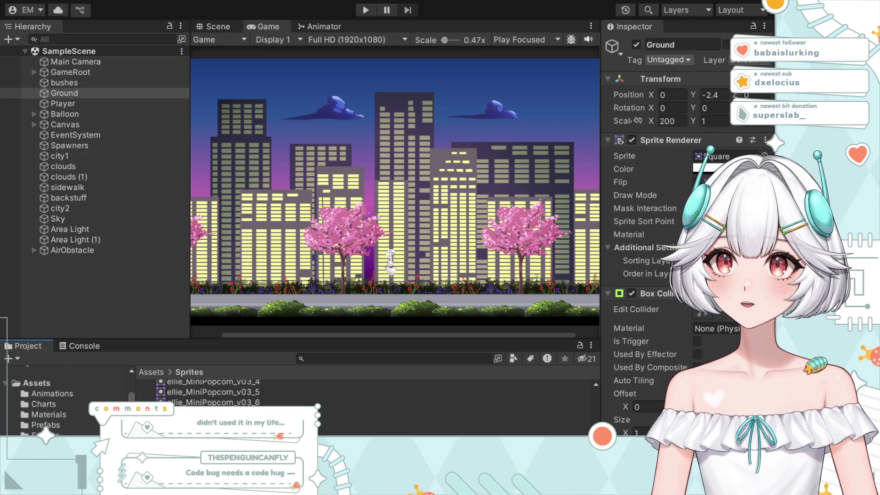
scroll(207, 392, down, 5)
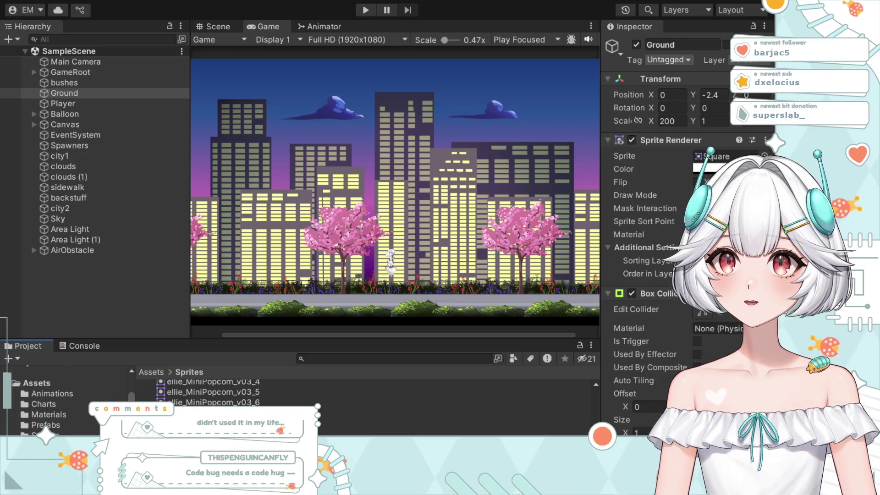
Review the Heart and Heart_v 02_1024 texture import settings, then start a playtest.
click(206, 412)
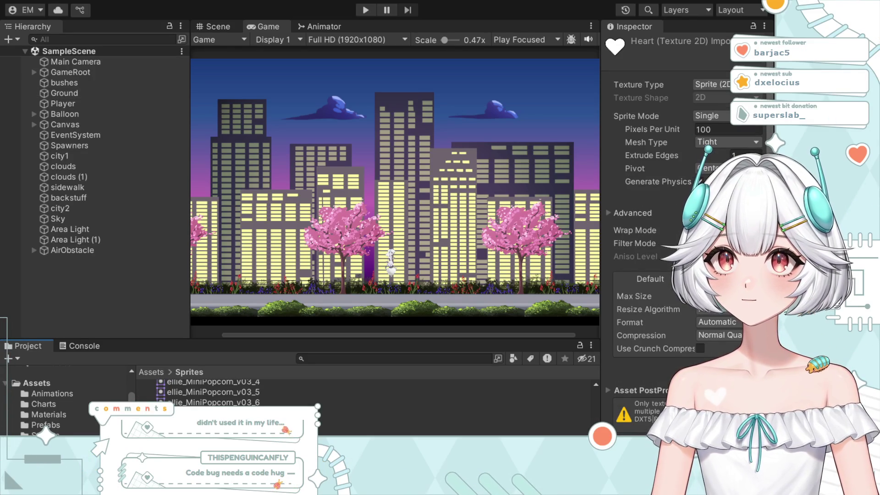
key(Down)
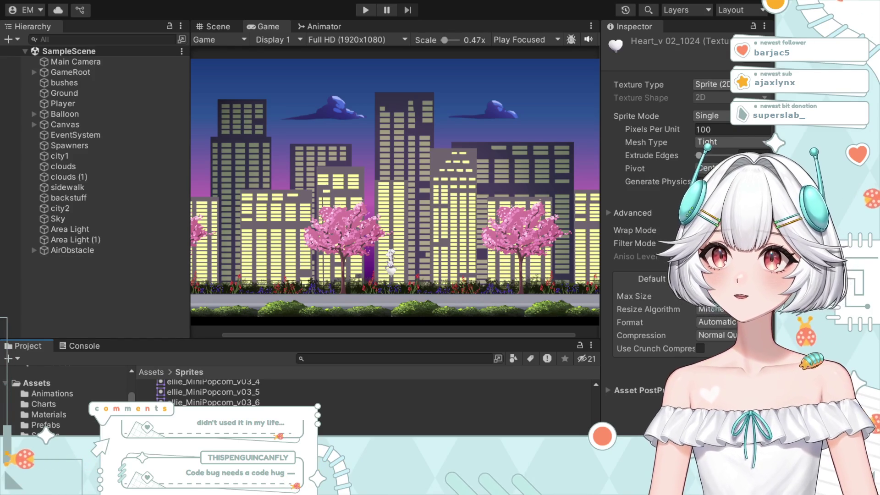
click(365, 10)
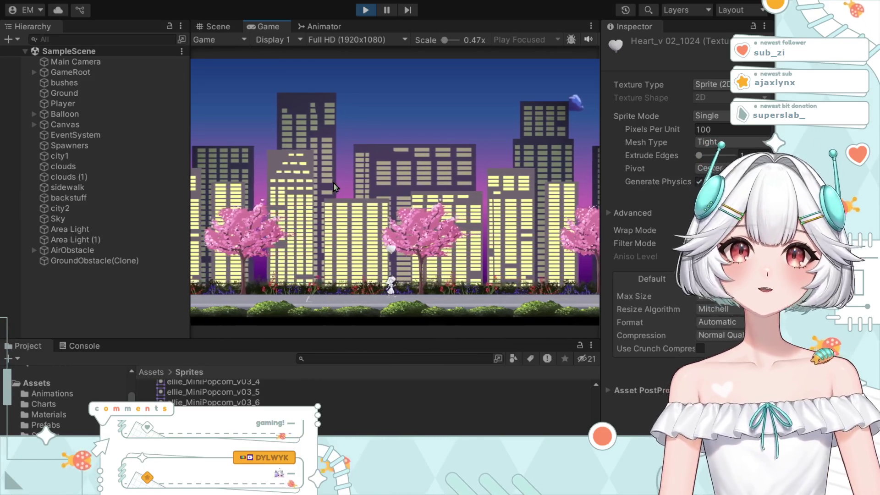
Stop the running playtest to return the scene to edit mode.
click(365, 10)
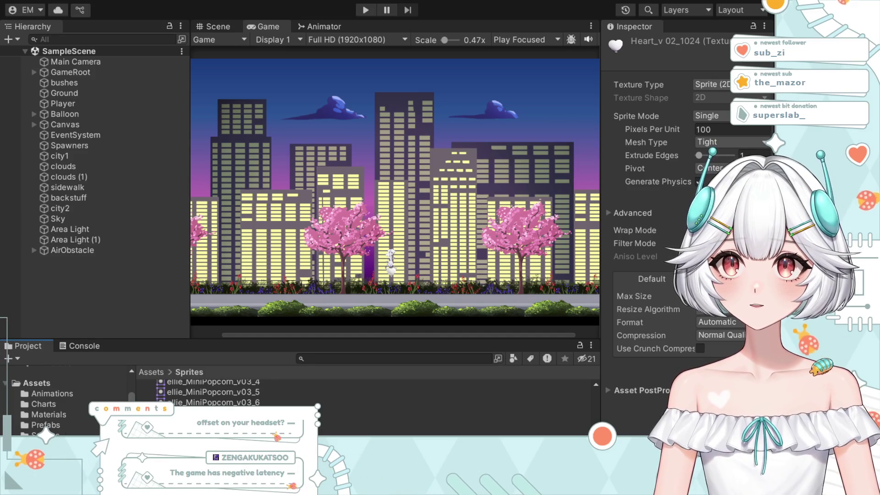
Inspect the Balloon 2 animation clip in the Animations folder.
click(51, 394)
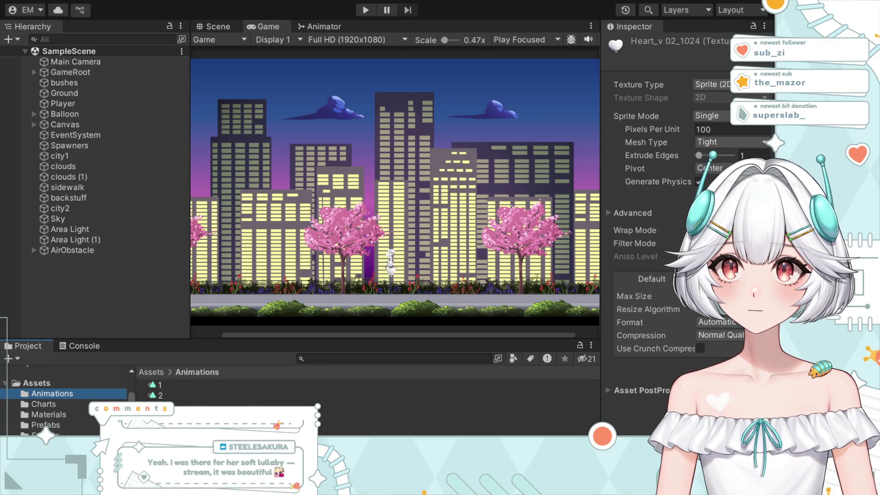
click(160, 394)
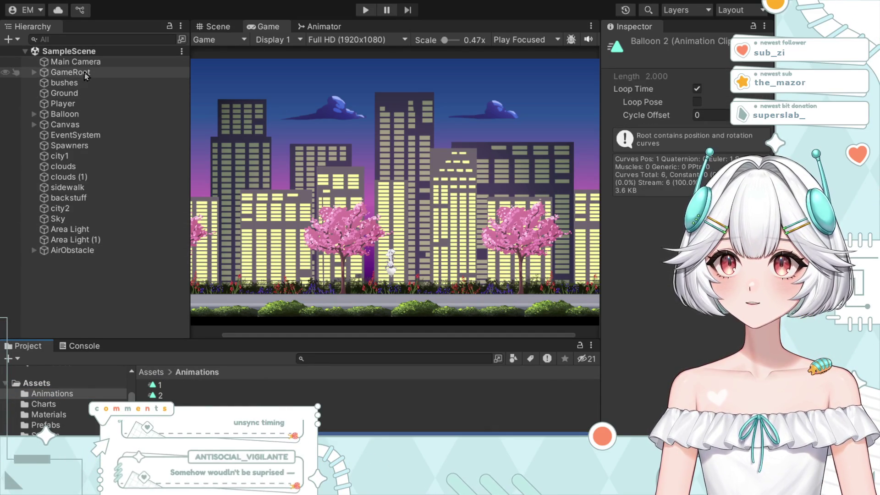
Expand Balloon to inspect its Visual child and bring up the Balloon animator controller.
click(65, 115)
click(33, 114)
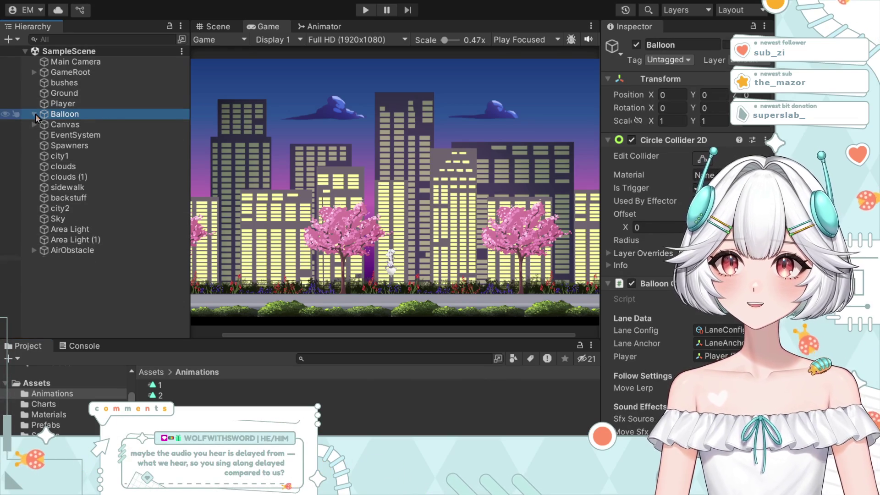
click(71, 125)
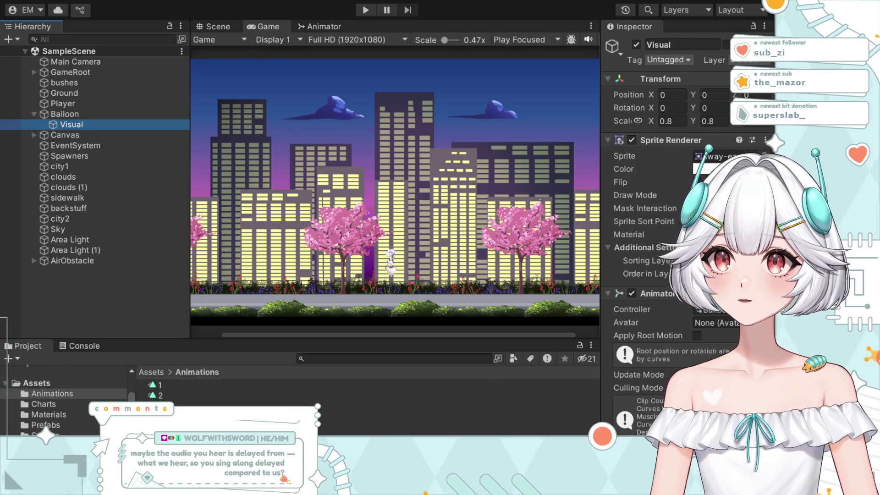
key(Down)
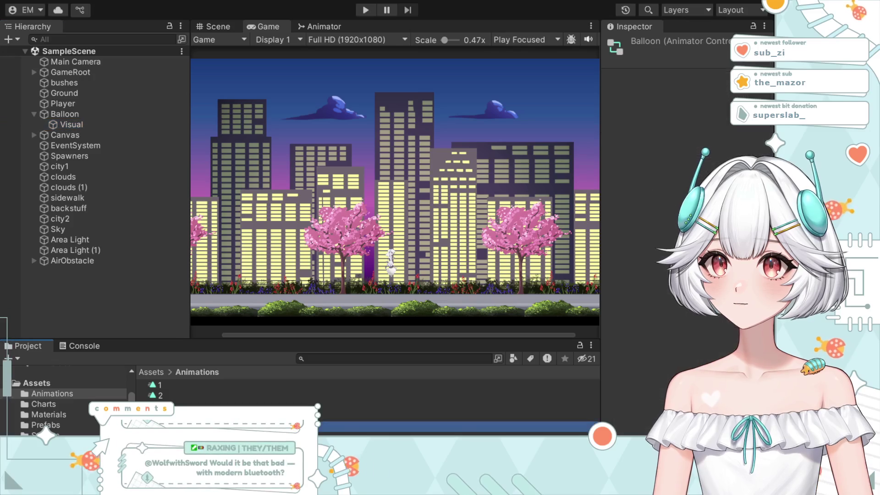
Inspect the Balloon controller's Base Layer graph and the clip behind the balloon2 state.
click(323, 26)
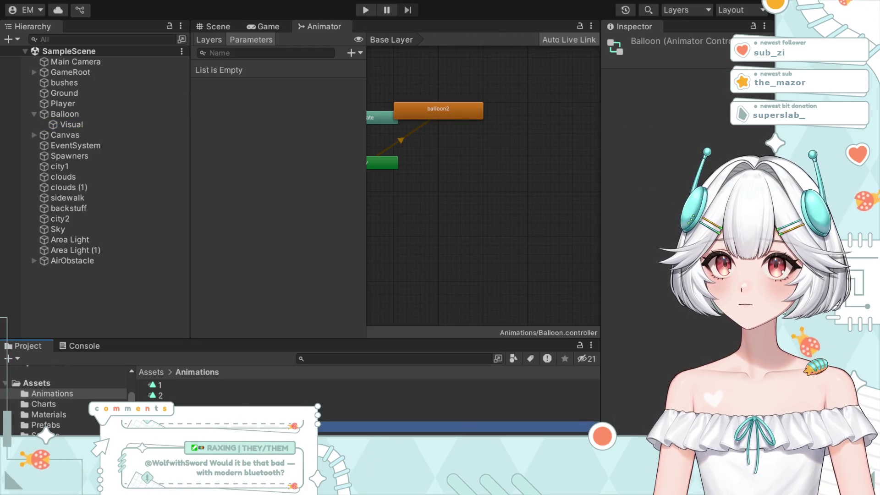
click(452, 216)
drag(421, 215, 501, 256)
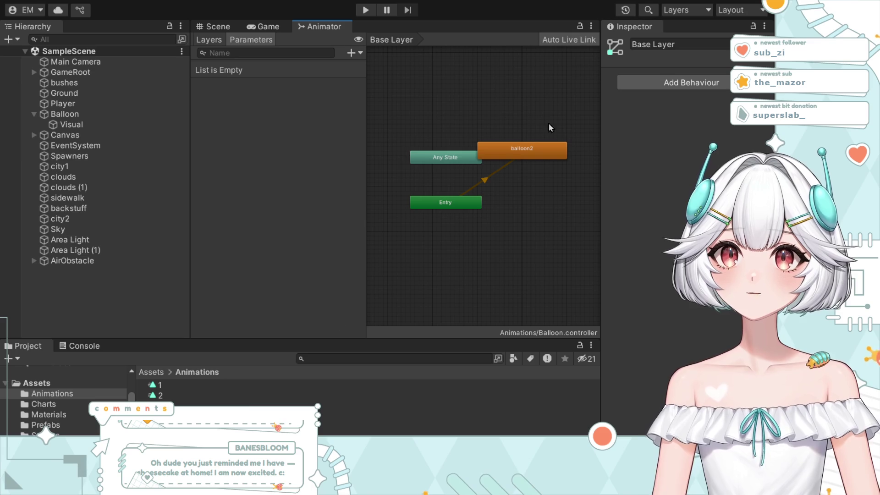
click(526, 148)
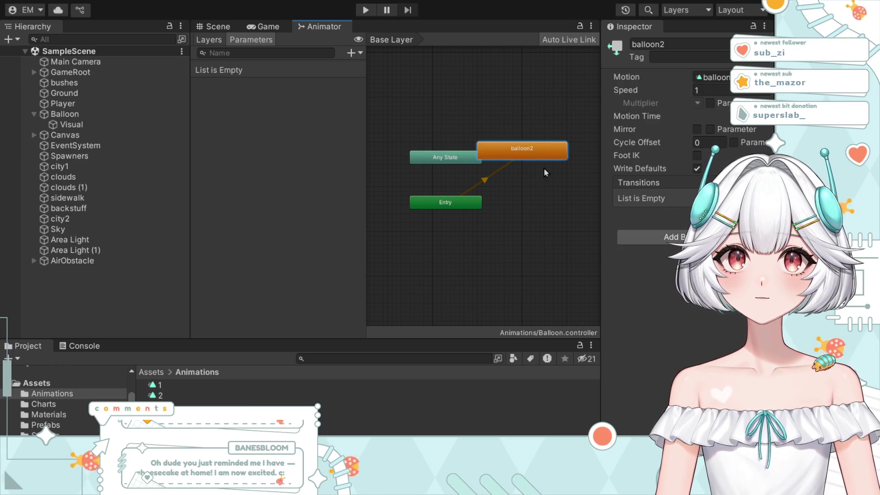
double_click(531, 155)
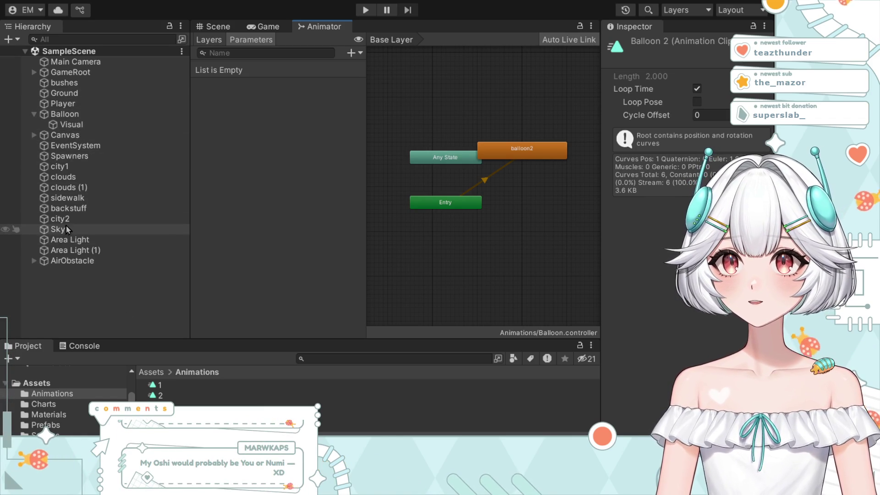
Inspect the AirObstacle prefab, then show the GroundObstacle prefab's properties.
click(45, 424)
click(185, 406)
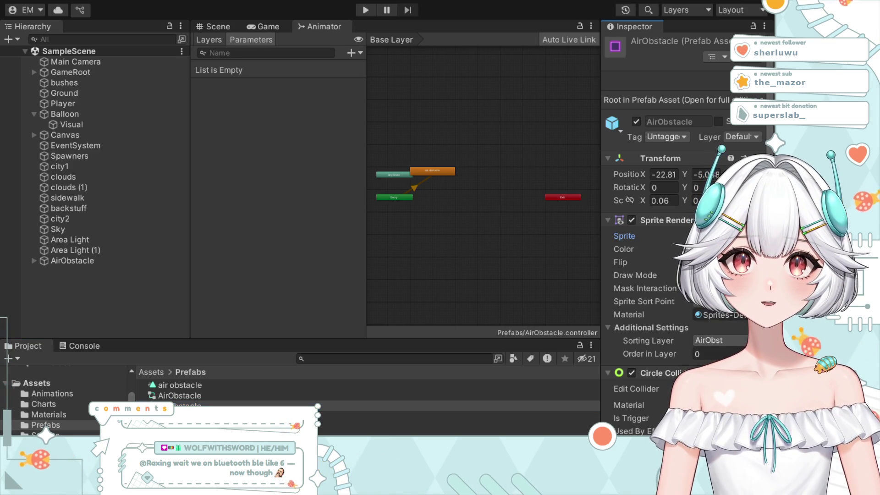
key(Down)
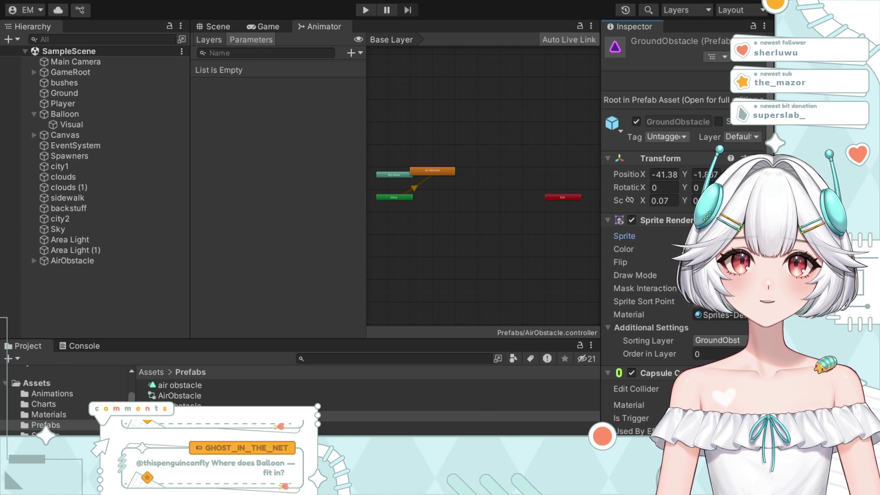
Playtest the runner until the restart prompt, then stop the run.
click(365, 10)
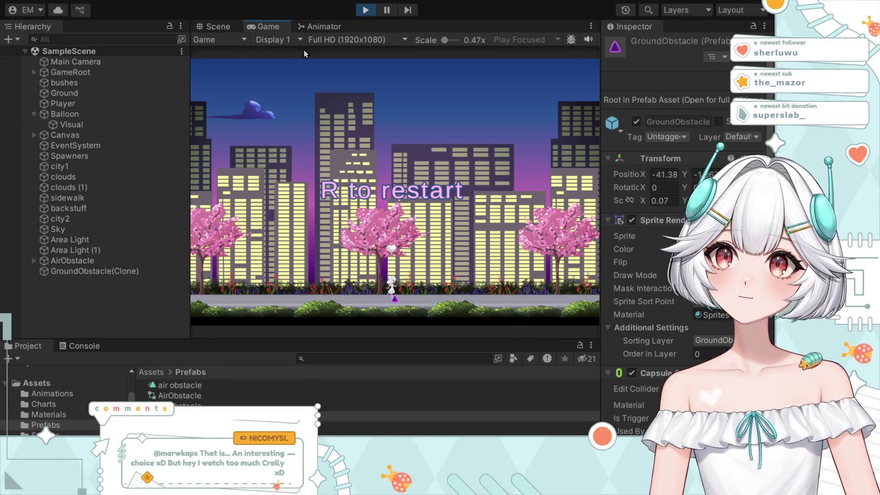
key(ctrl+p)
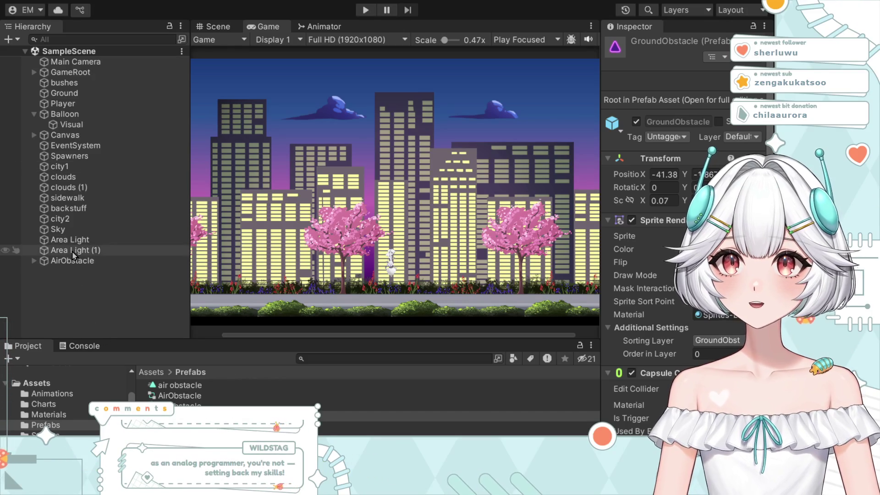
Select the Spawners object to show its Map Driven Spawner settings.
click(84, 157)
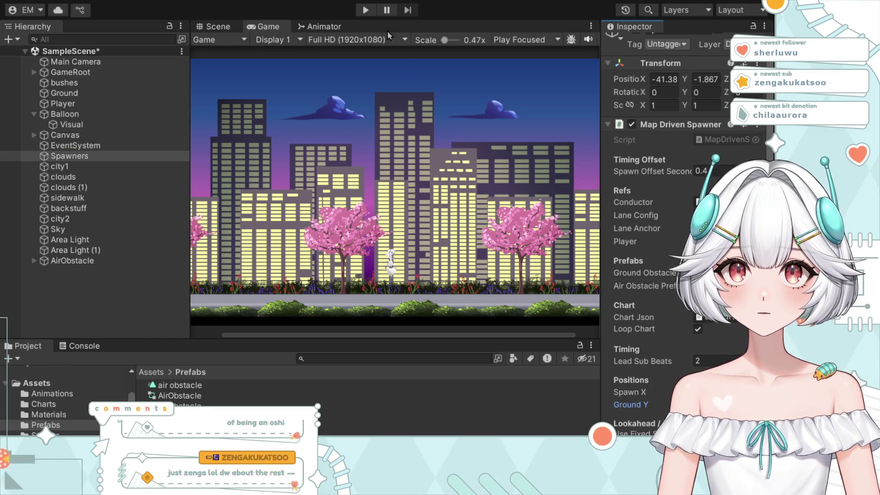
Run another playtest to the restart prompt and stop it.
click(365, 10)
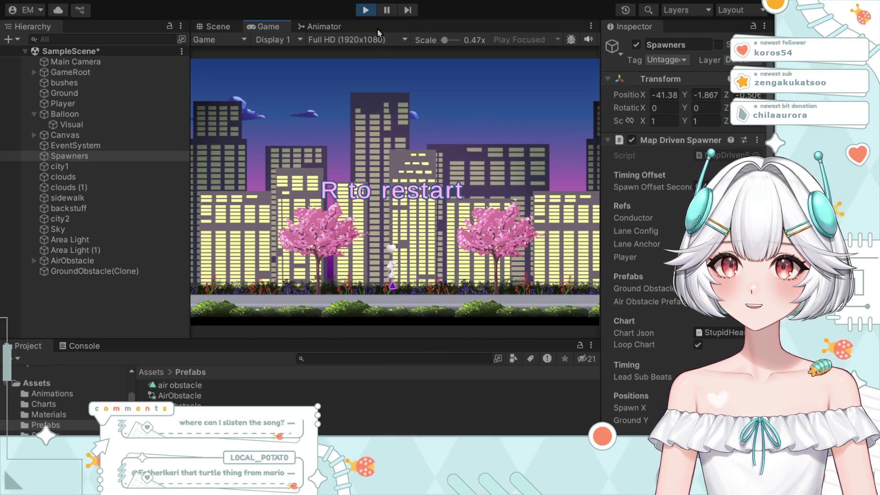
key(ctrl+p)
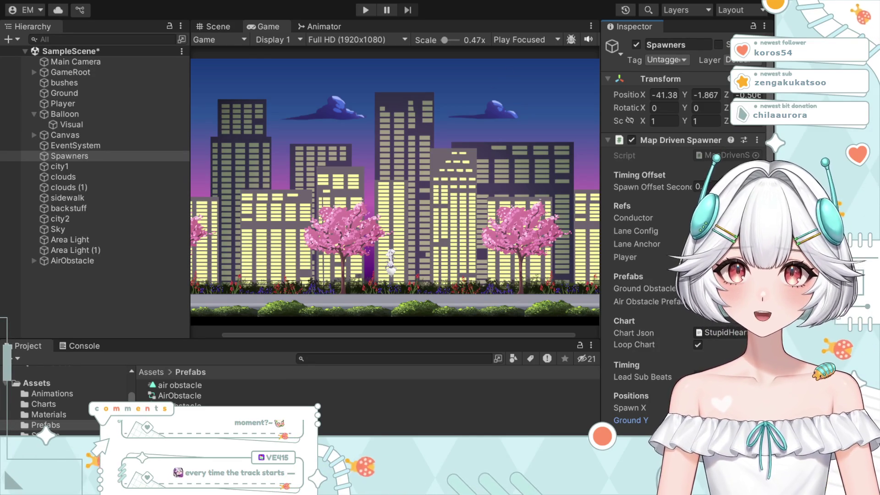
Run three more playtests, watching chart-driven ground obstacles spawn, stopping each.
key(ctrl+p)
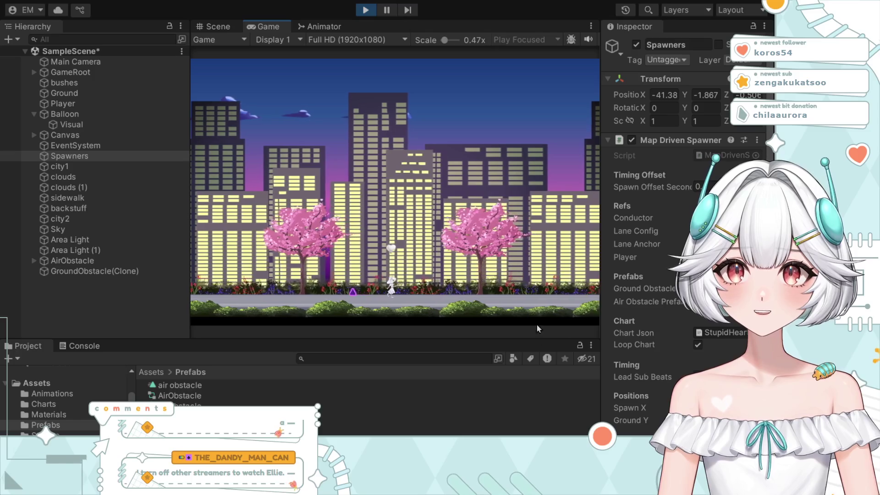
key(ctrl+p)
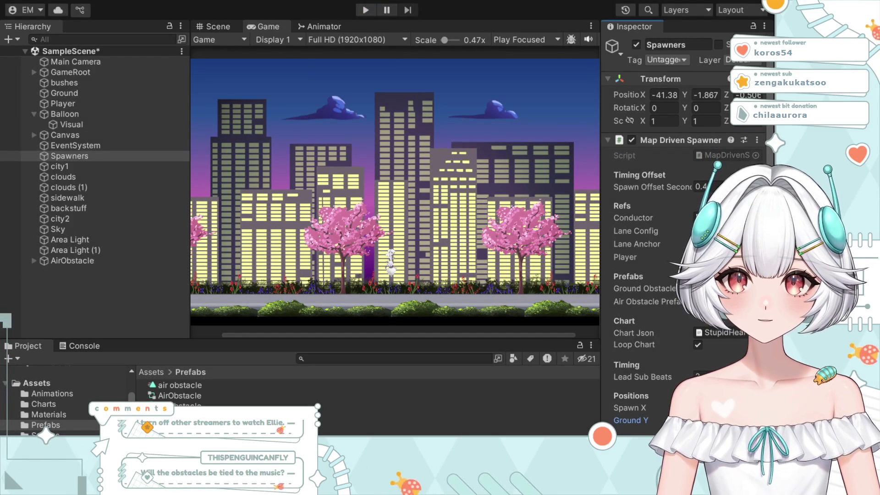
key(ctrl+p)
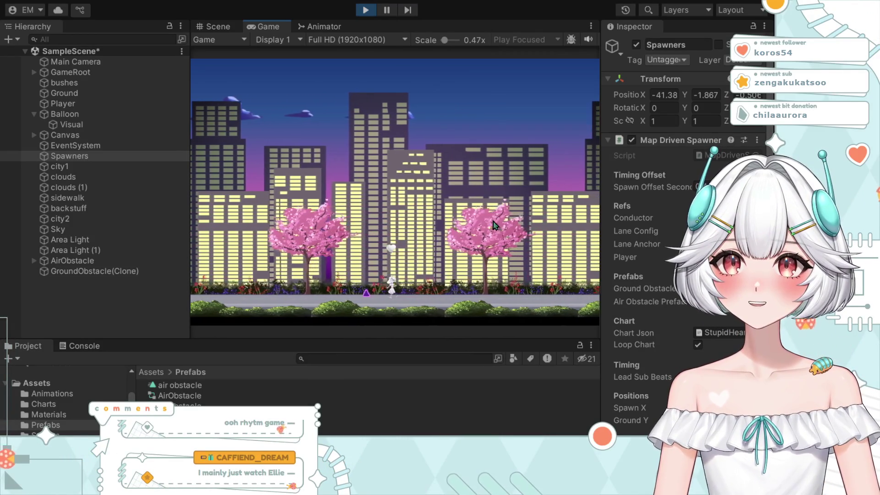
key(ctrl+p)
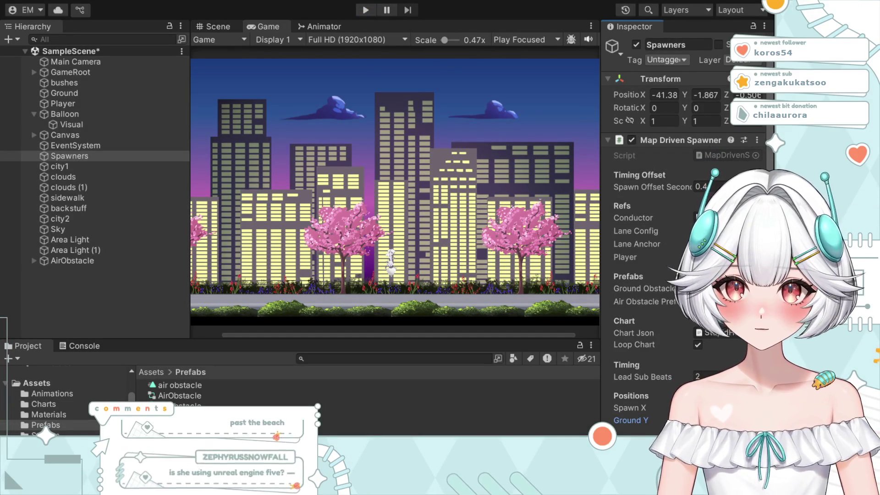
click(365, 10)
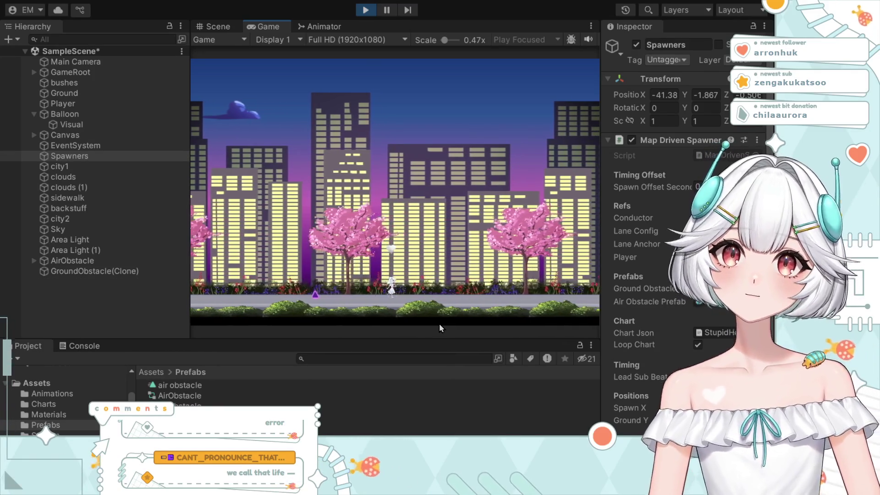
click(364, 9)
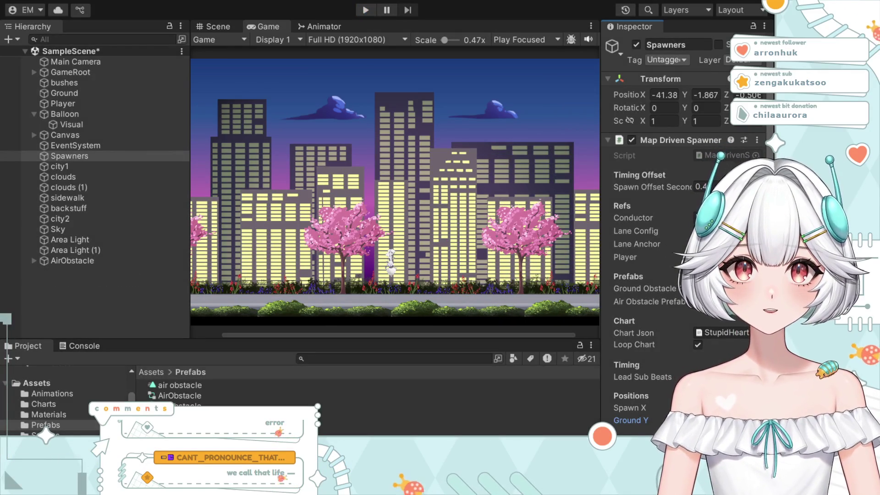
Run one final playtest, stop it, and switch to the browser Chart Editor window.
click(365, 8)
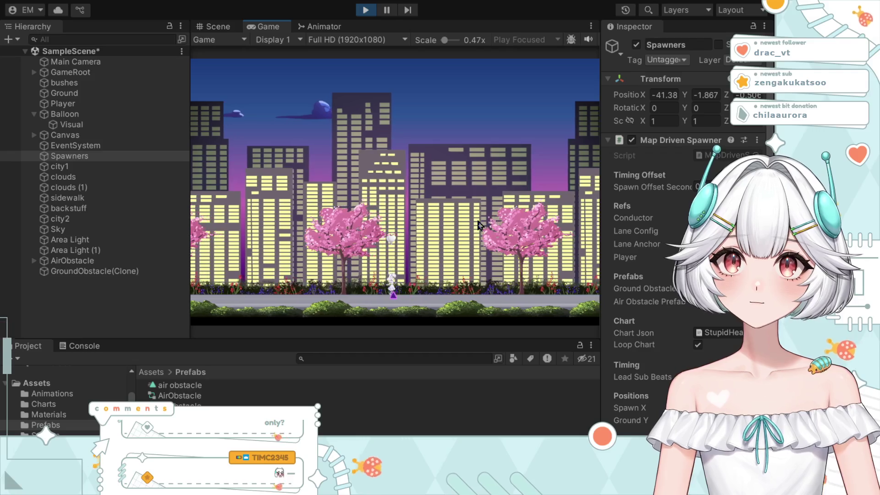
click(365, 9)
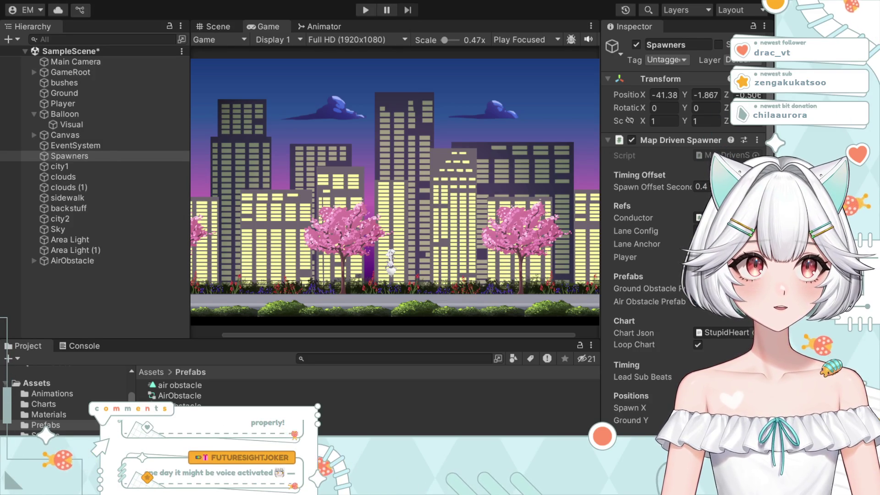
key(alt+Tab)
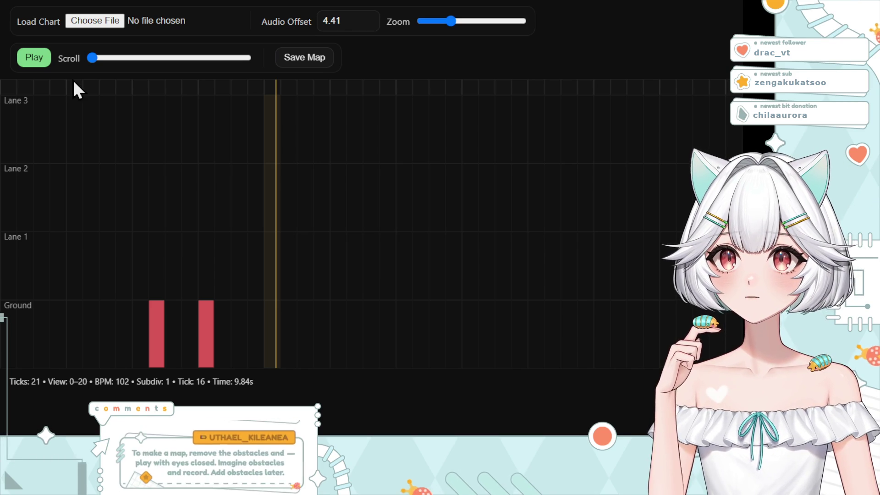
Rewind to the chart start and play the music up to just before the ground obstacles.
click(58, 90)
key(space)
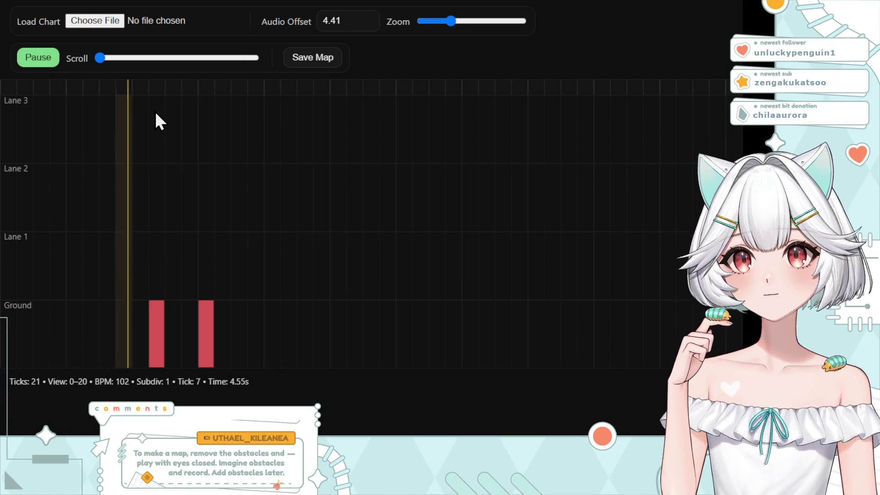
key(space)
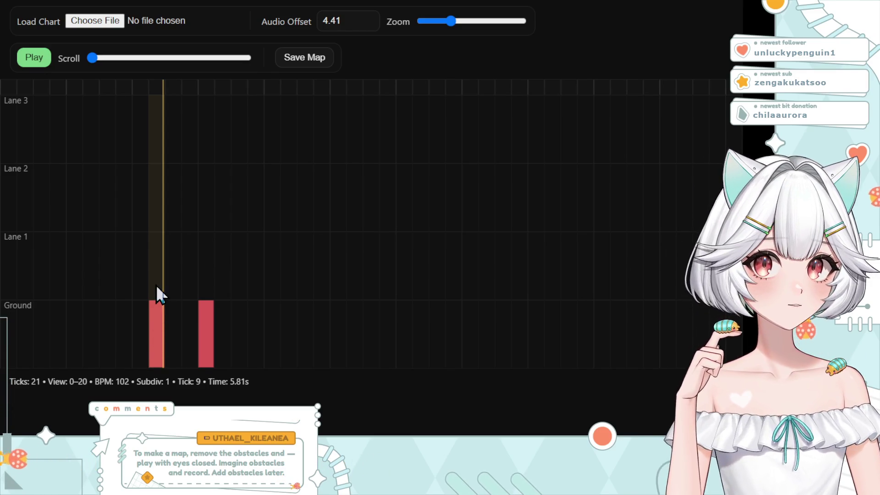
Try upper-lane obstacles in the column above the first ground obstacle, then clear them all again.
click(157, 275)
click(162, 110)
click(158, 199)
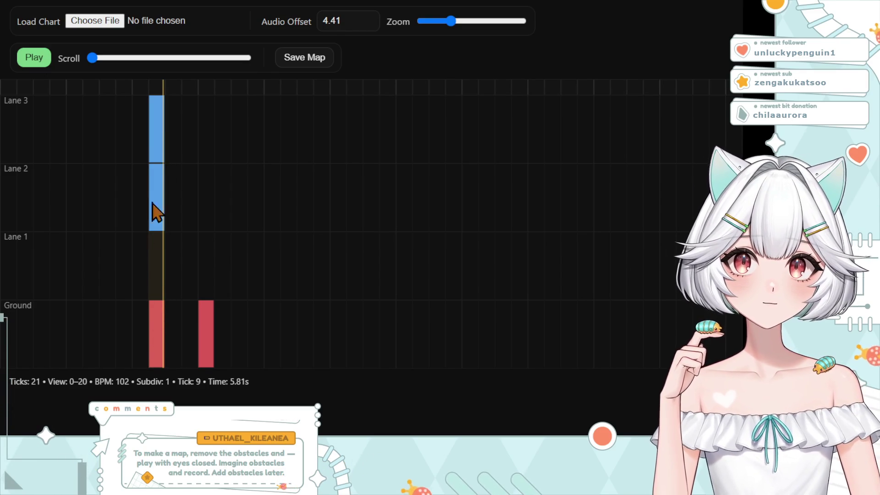
click(158, 272)
click(153, 191)
click(159, 272)
click(158, 206)
click(160, 270)
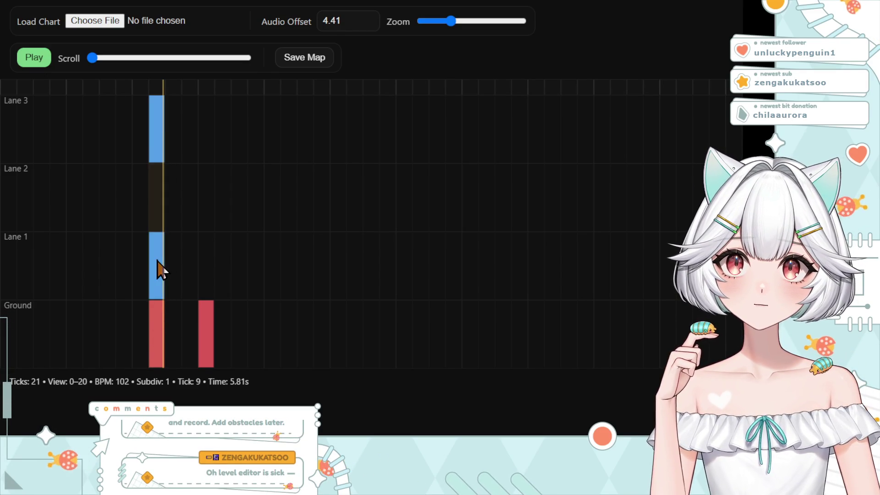
click(157, 261)
click(157, 200)
click(158, 191)
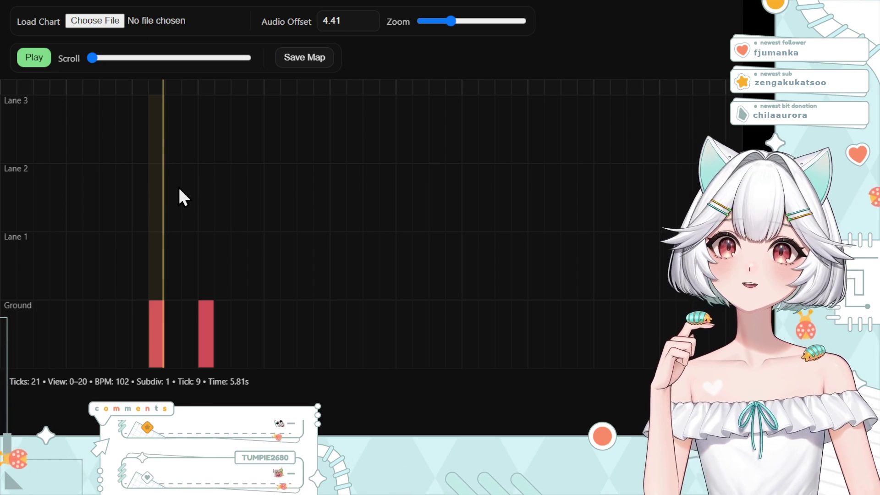
Rewind playback to tick 2 at 1.18 s.
click(67, 88)
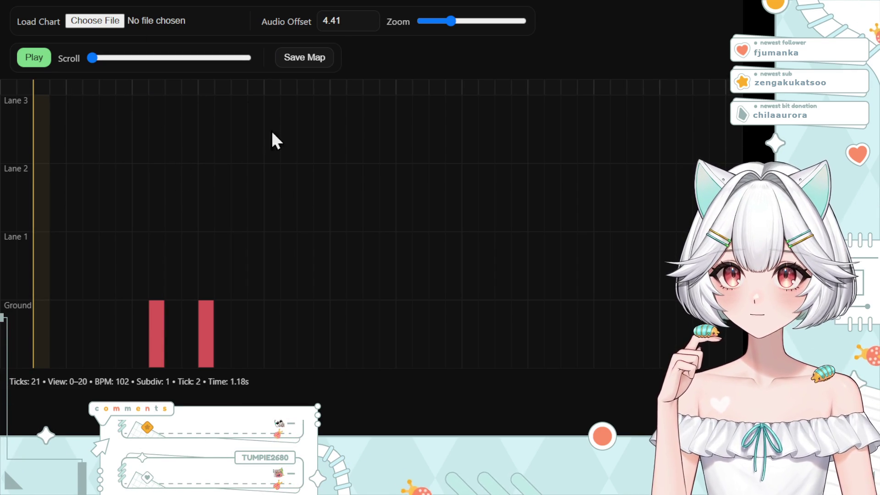
Place several closely spaced ground obstacles, then remove the sixth to reconsider spacing.
click(258, 341)
click(306, 345)
click(356, 346)
click(408, 347)
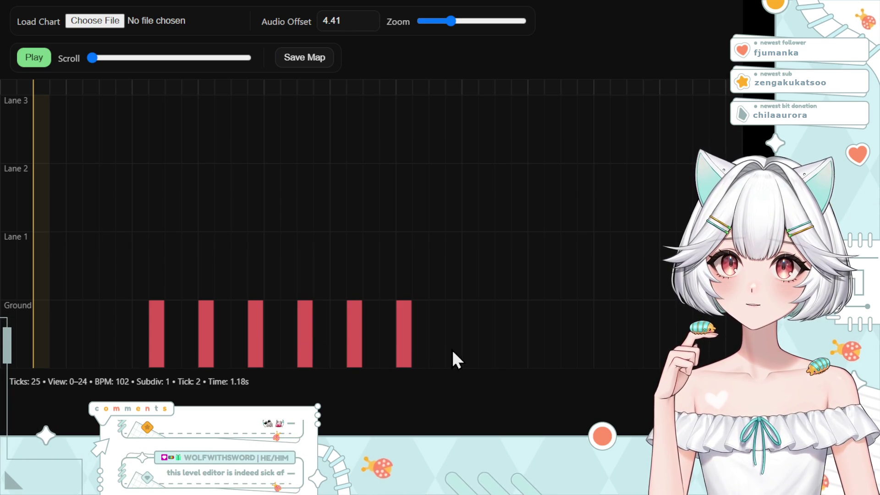
click(447, 349)
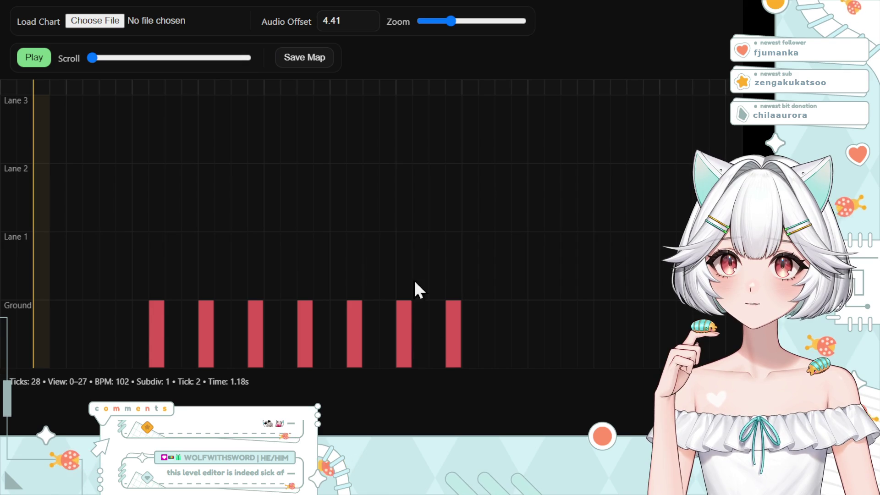
click(403, 331)
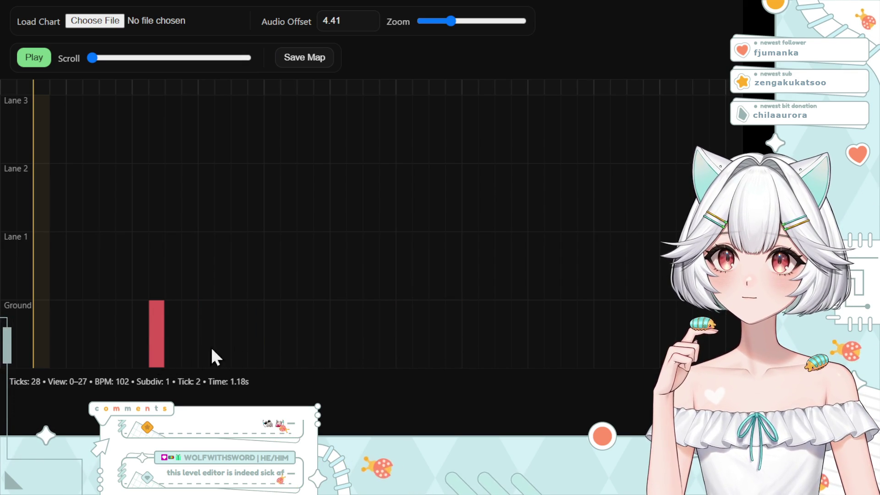
Lay out the row of seven ground obstacles four ticks apart across the 34-tick map.
click(226, 346)
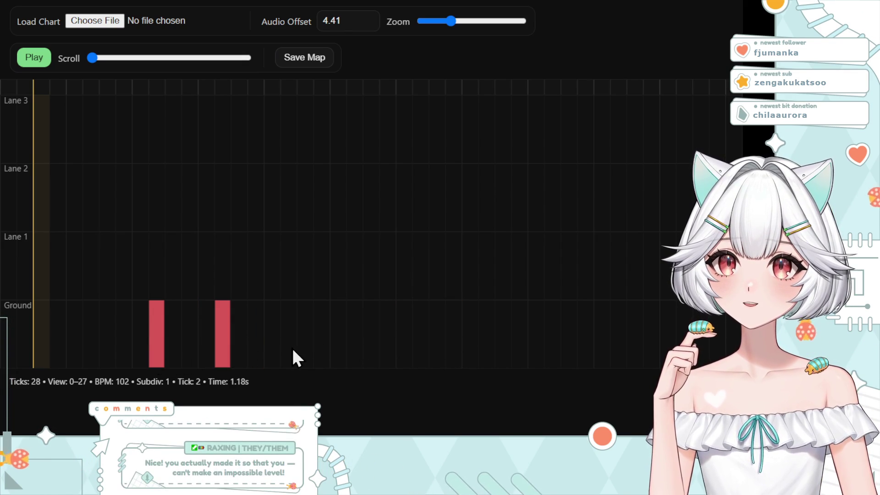
click(291, 347)
click(361, 352)
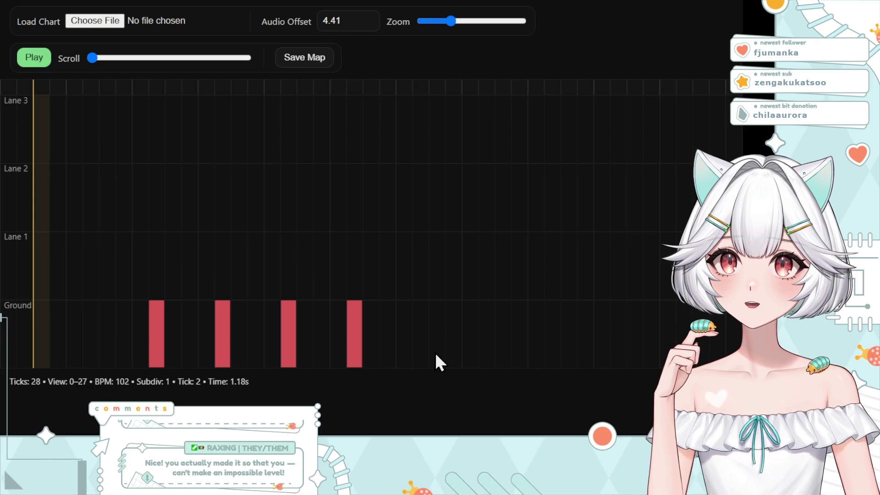
click(421, 351)
click(488, 355)
click(550, 352)
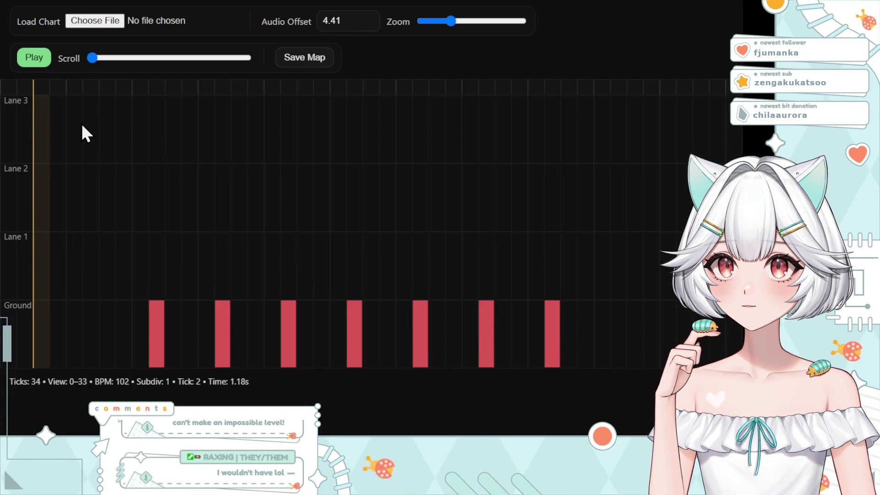
Add an early obstacle spanning Lanes 2 and 3 near the chart's start.
click(94, 123)
click(91, 192)
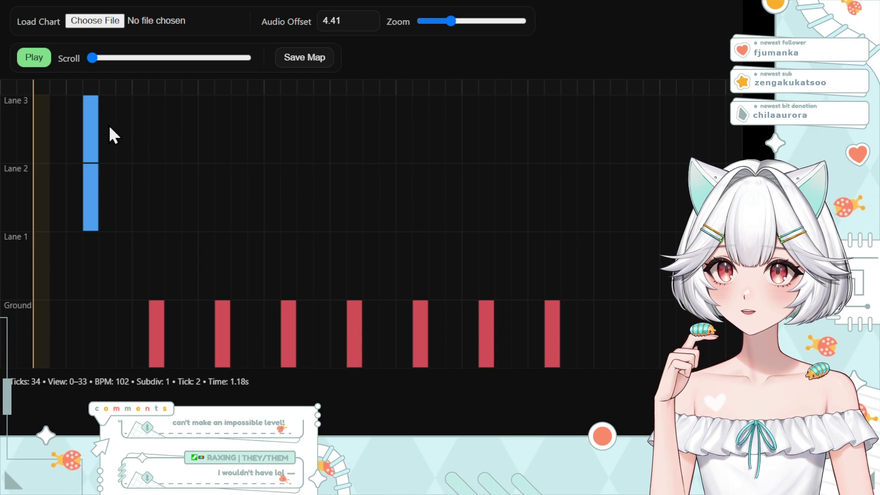
Add Lane 3 and Lane 1 notes in the early columns, dropping a redundant Lane 3 note.
click(108, 144)
click(108, 248)
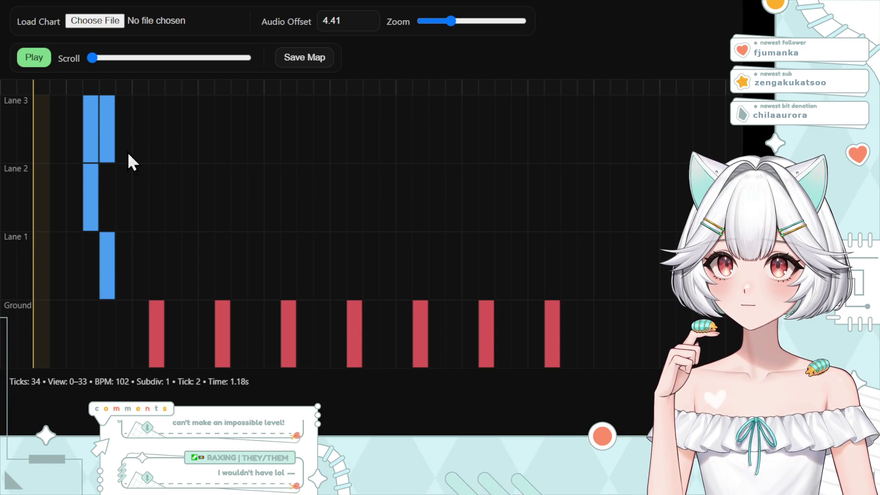
click(124, 265)
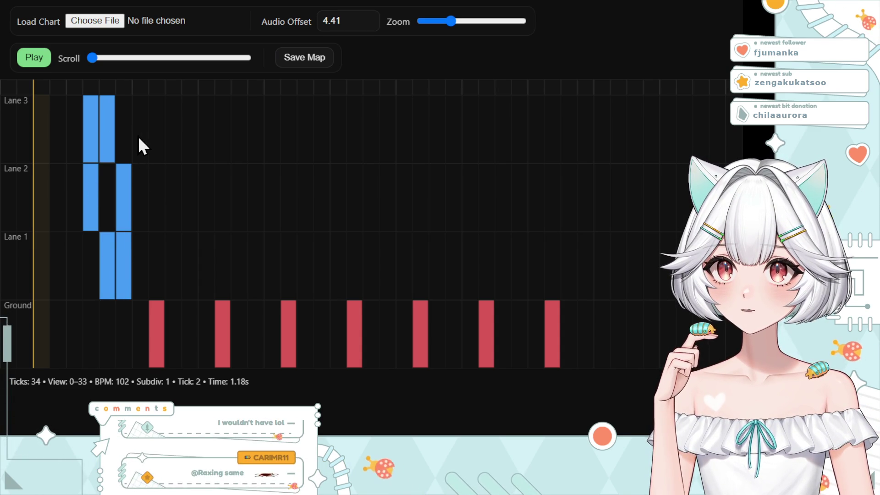
click(139, 144)
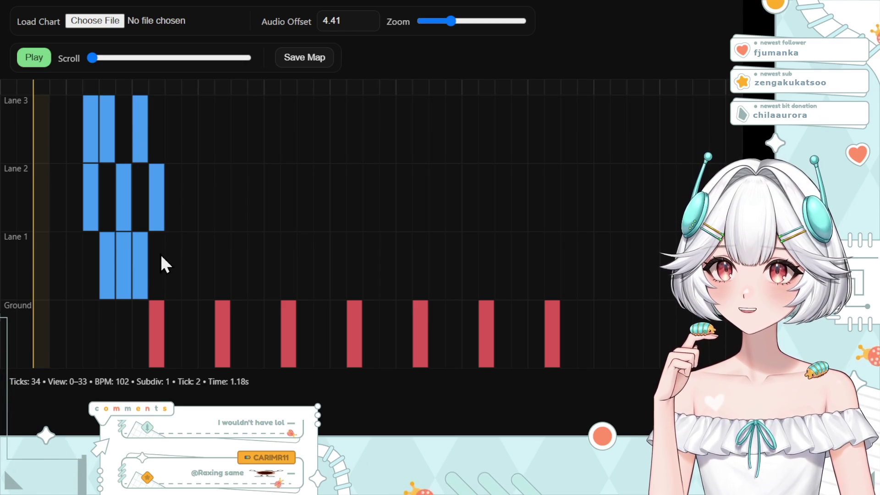
click(159, 110)
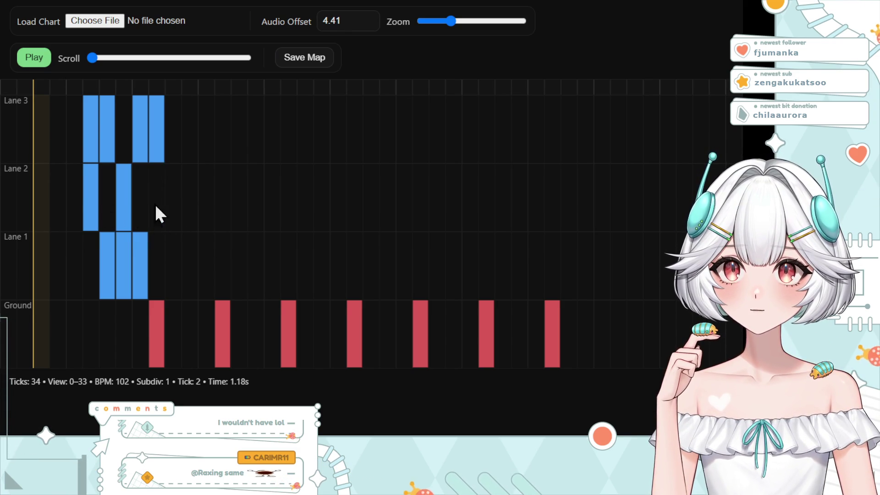
click(157, 137)
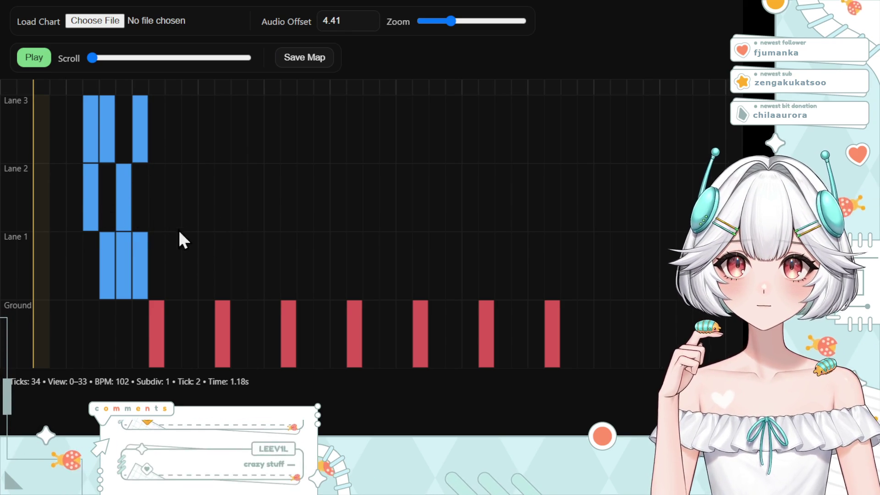
Between the ground notes place a Lane 1–2 pair, a Lane 3–2 pair and a Lane 1 note.
click(187, 268)
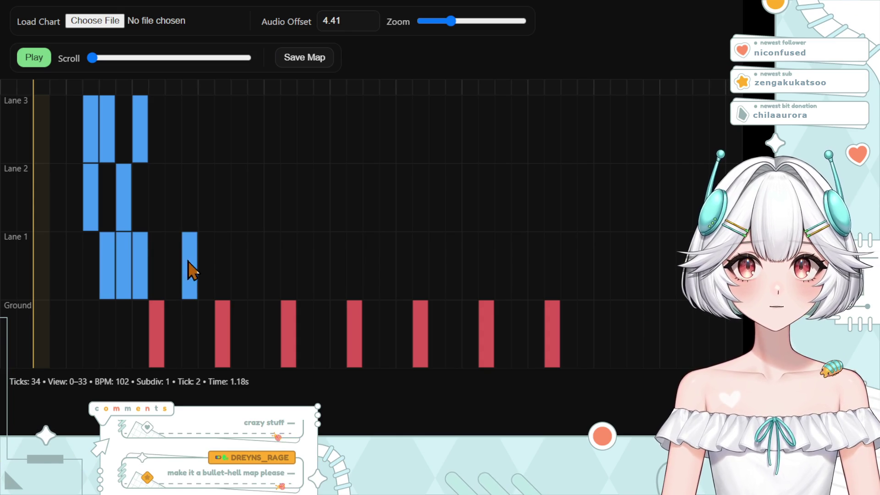
click(189, 207)
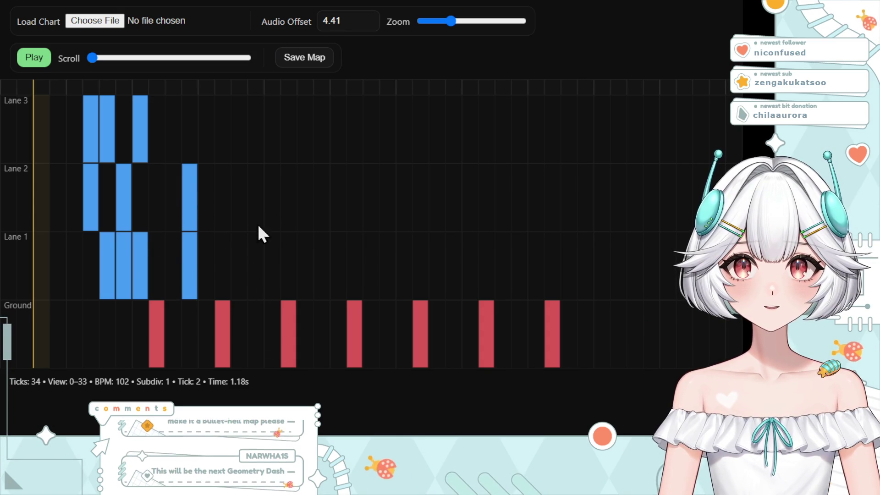
click(253, 125)
click(260, 197)
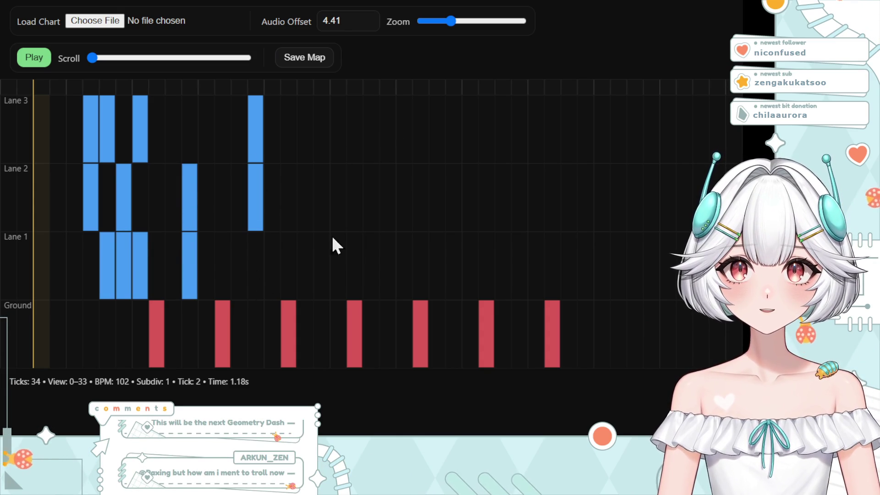
click(321, 282)
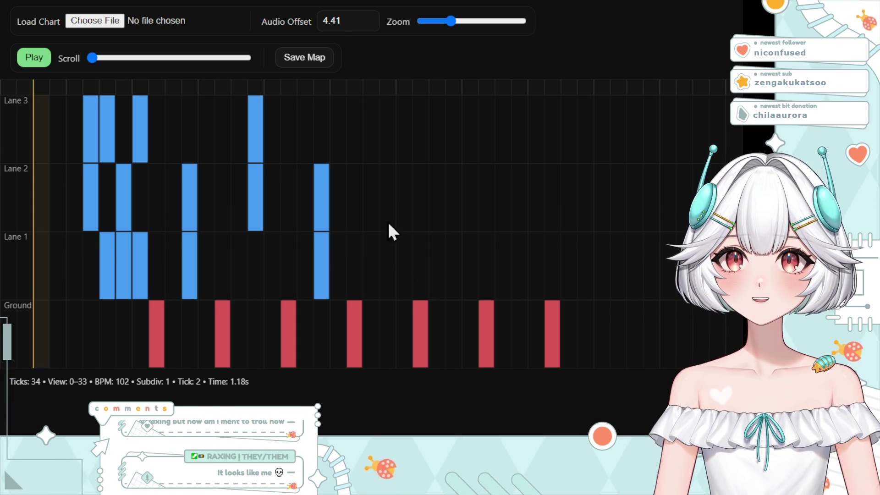
Continue the alternating pattern with a Lane 3–2 pair, a Lane 1 note and a Lane 2 note.
click(387, 123)
click(383, 186)
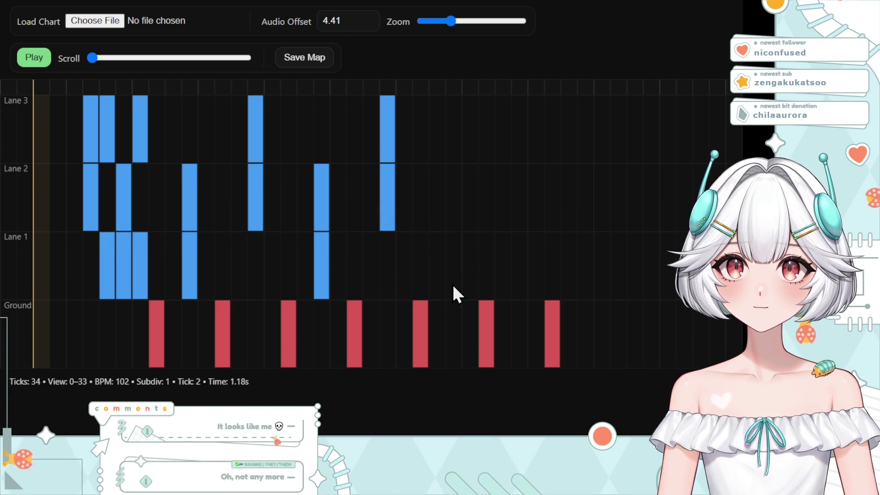
click(454, 265)
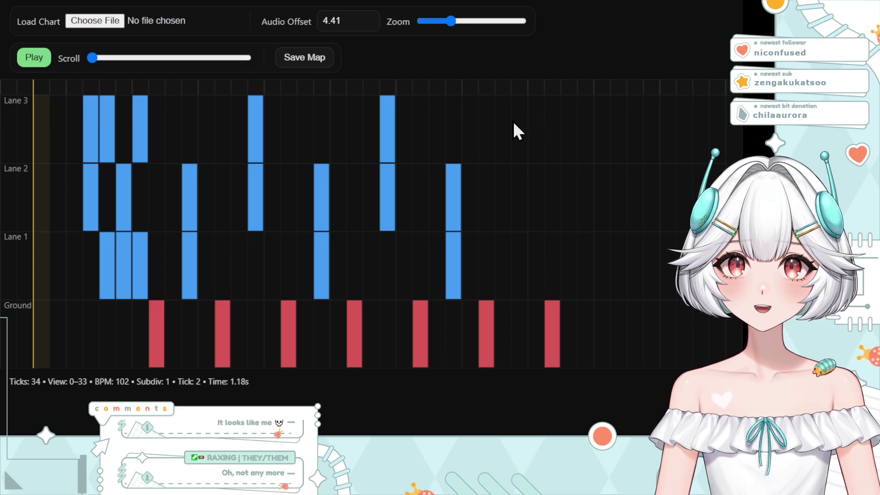
click(520, 189)
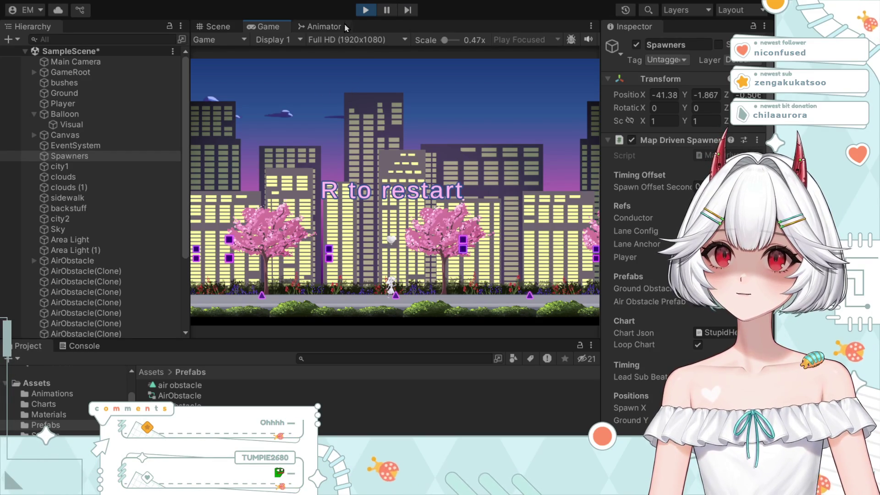
Stop the playtest with R, resetting the scene to an obstacle-free street.
key(r)
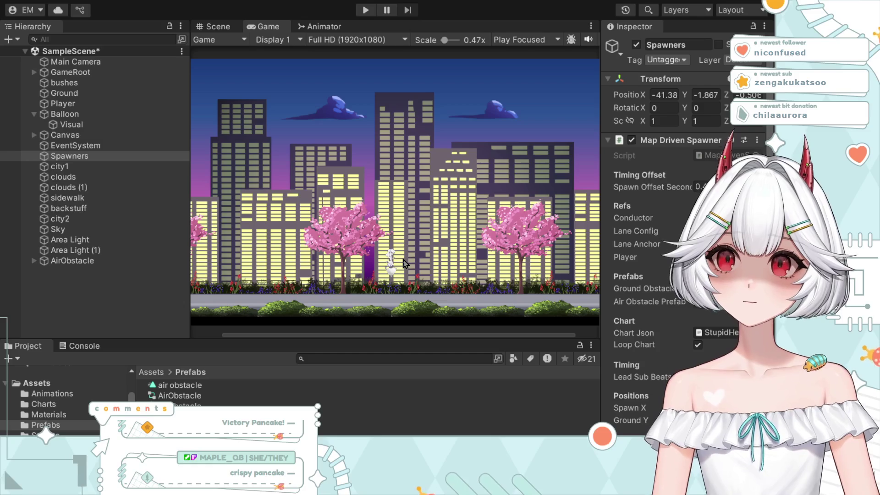
Start a playtest with Ctrl+P and run until hitting an obstacle shows the restart prompt.
key(ctrl+p)
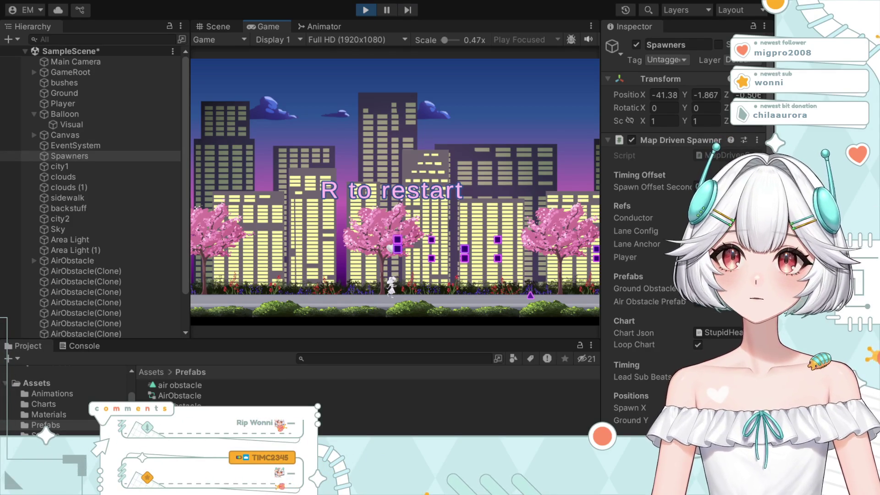
Stop the failed run, start a fresh playtest and play until failing again.
click(365, 9)
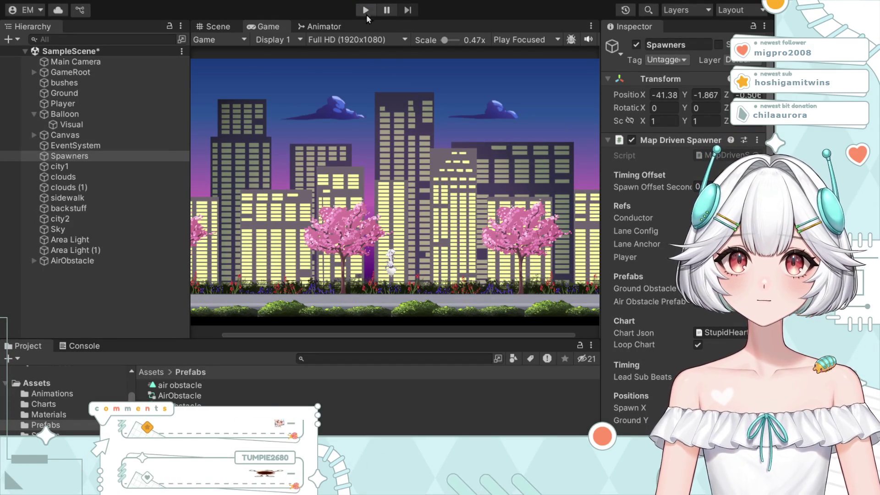
click(366, 9)
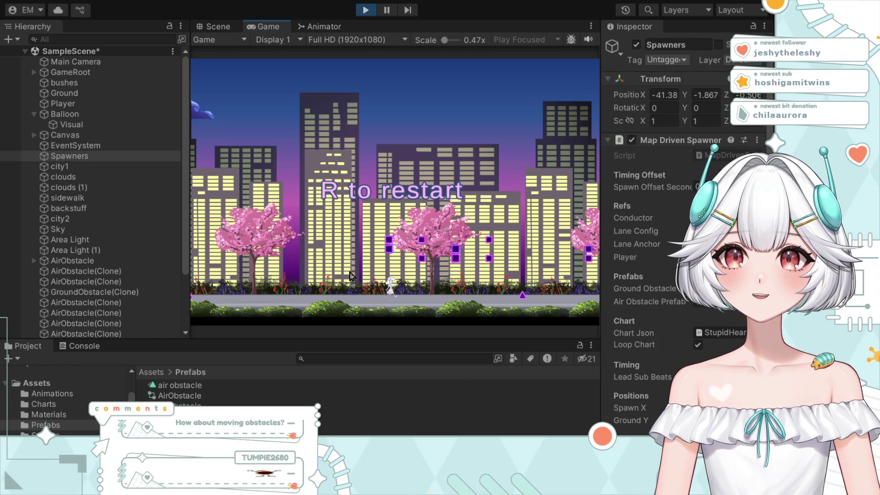
End the failed run and make another playtest attempt until 'R to restart' shows.
click(363, 10)
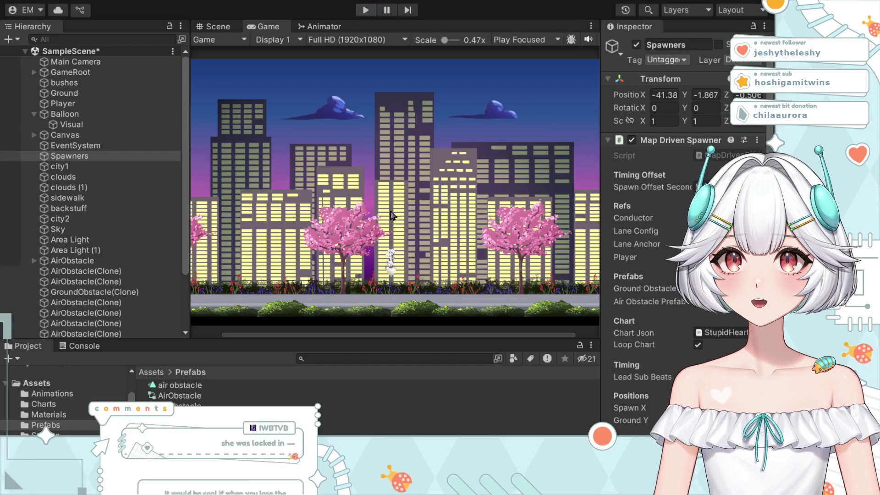
click(365, 11)
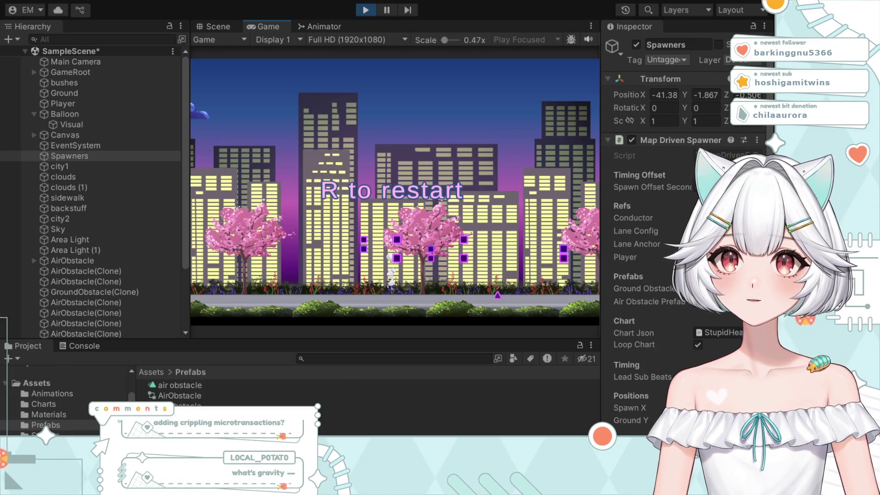
Exit Play mode after the game over, returning the scene to editing.
click(363, 10)
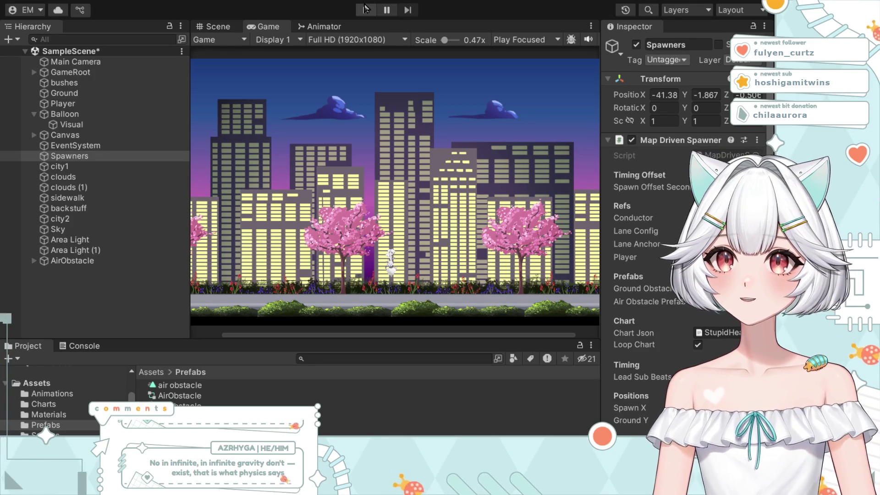
click(367, 9)
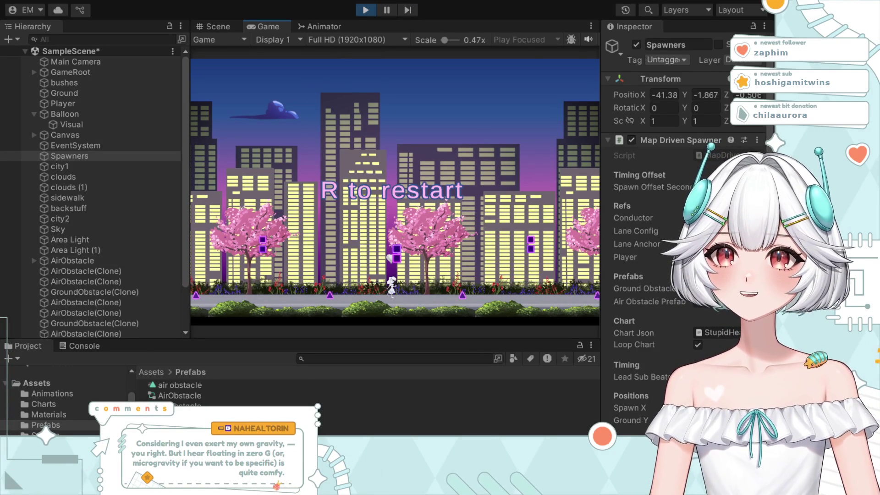
click(366, 9)
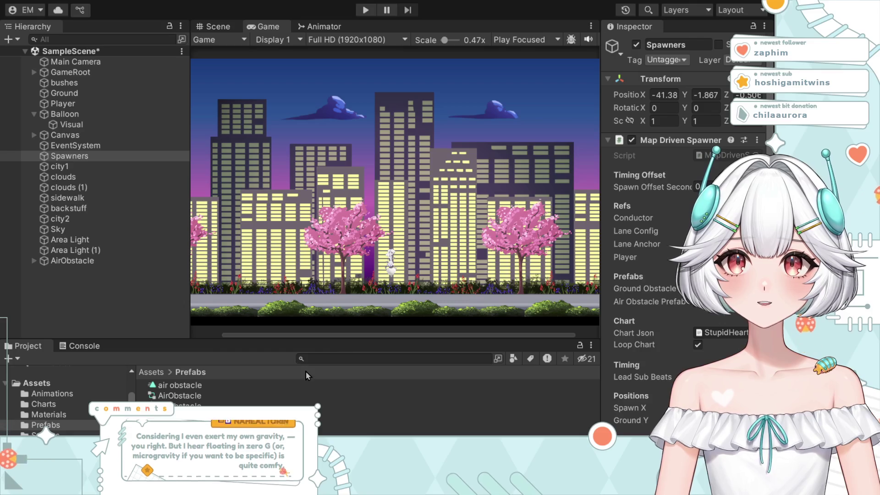
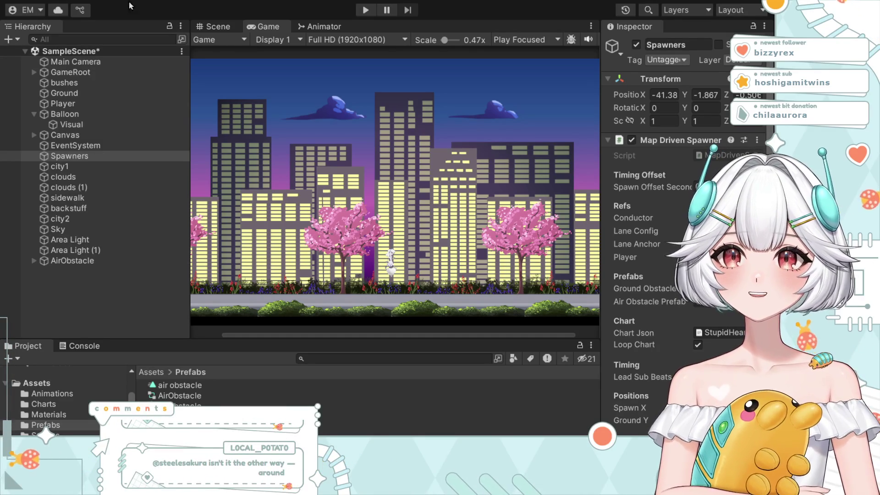
Enter play mode, focus the Game view to run, and restart with R after game over.
click(364, 10)
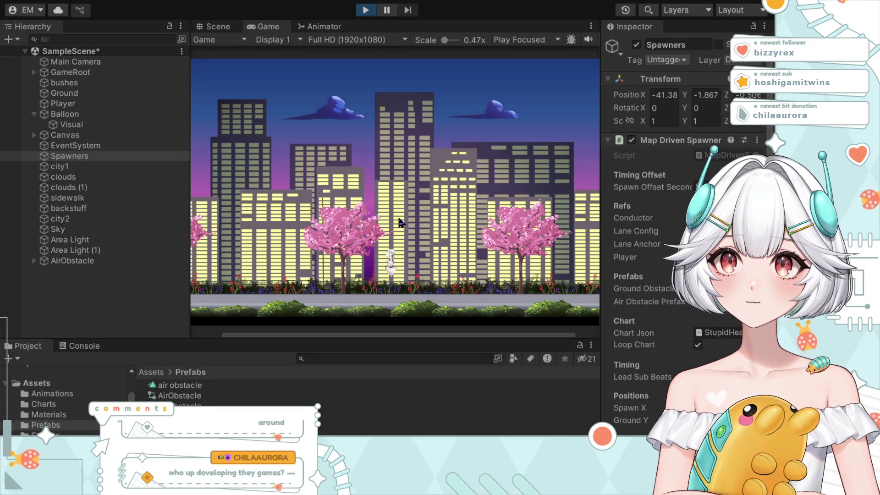
click(393, 252)
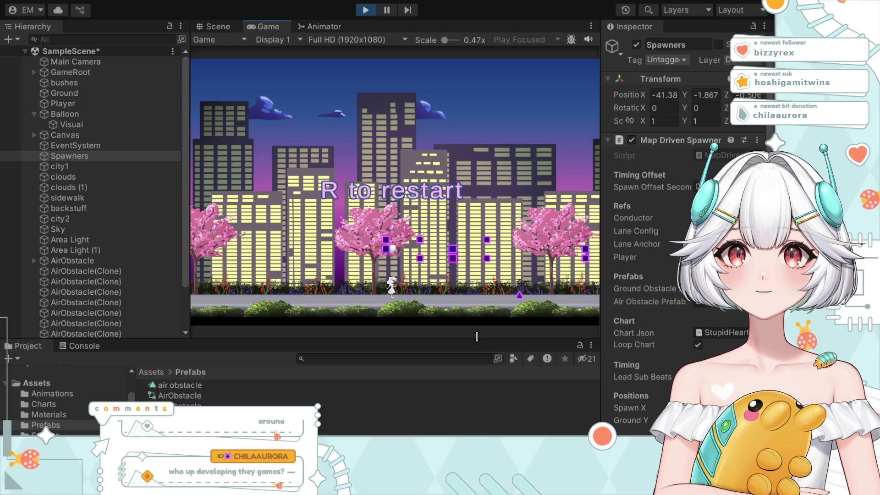
key(r)
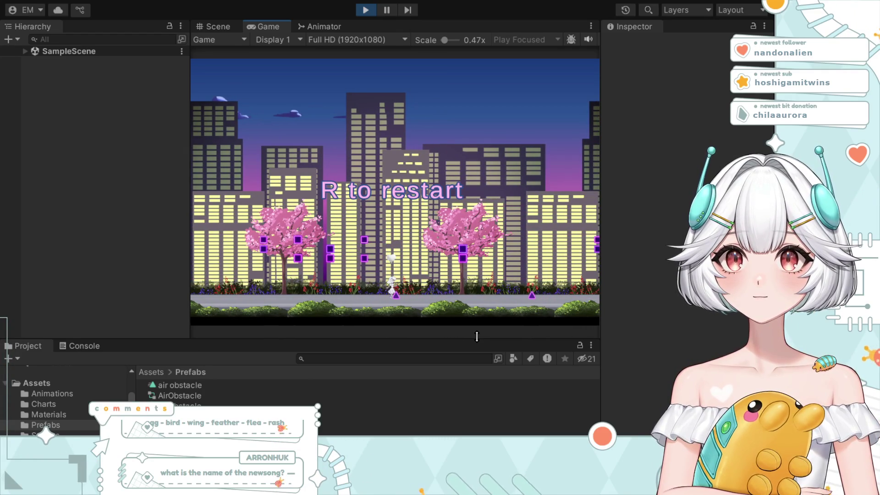
Restart the run with R, play through to game over, then exit play mode.
key(r)
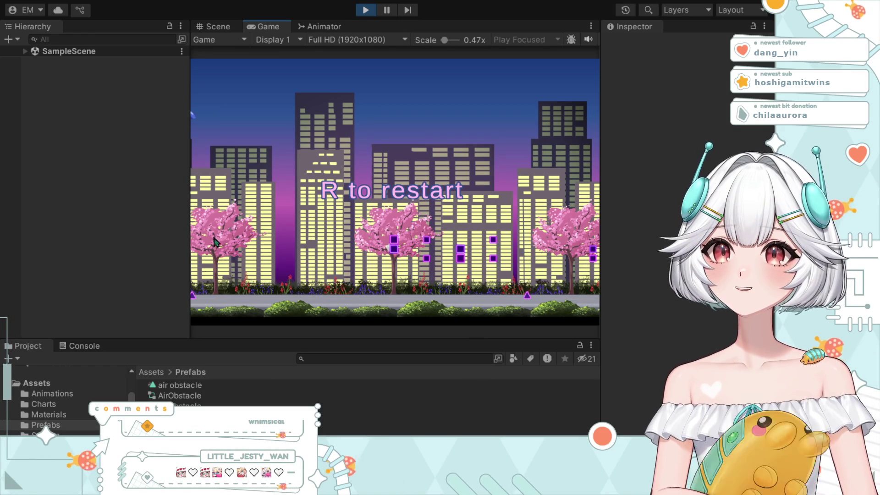
click(365, 9)
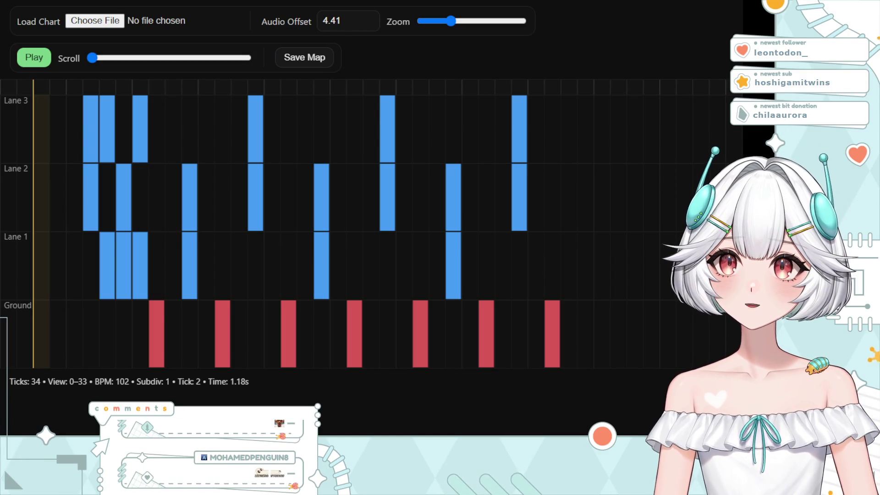
Delete all seven red Ground-row obstacles, leaving only the blue Lane 1–3 notes.
click(157, 333)
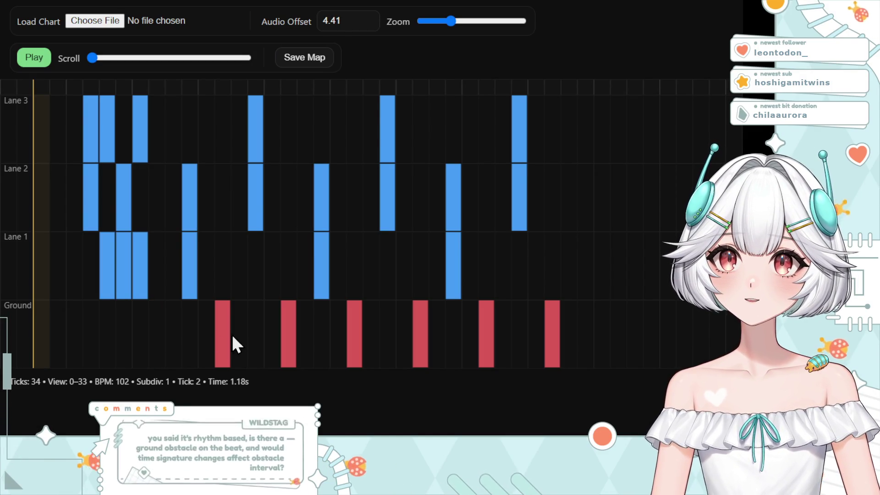
click(228, 335)
click(294, 335)
click(364, 343)
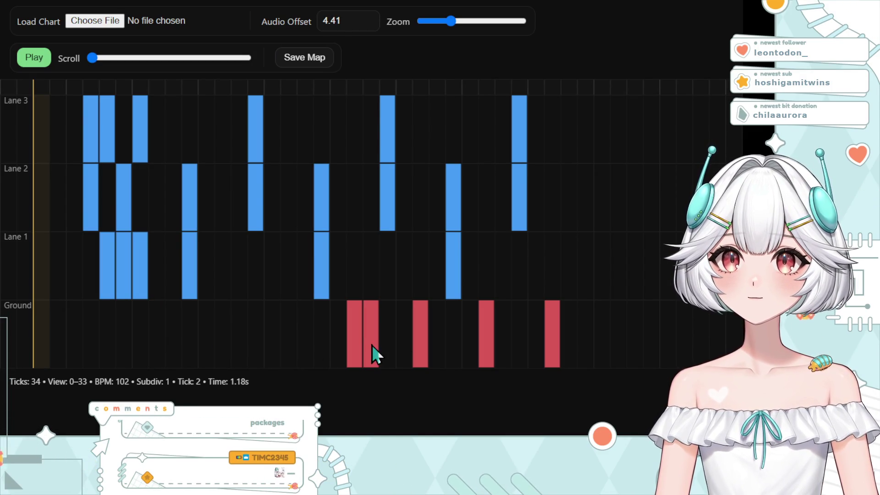
click(423, 344)
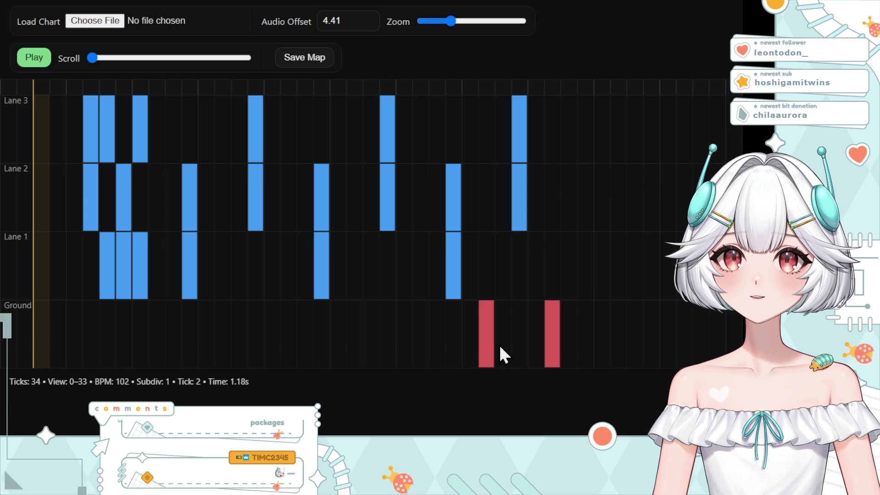
click(494, 344)
click(559, 351)
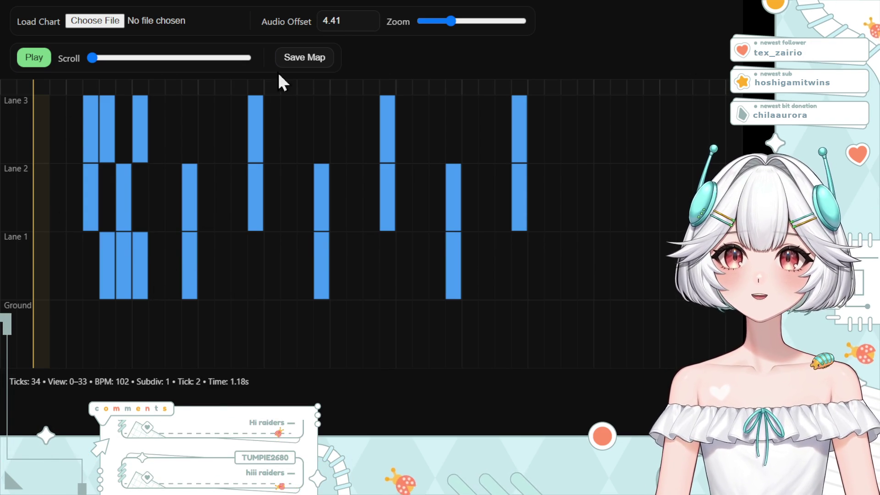
click(35, 60)
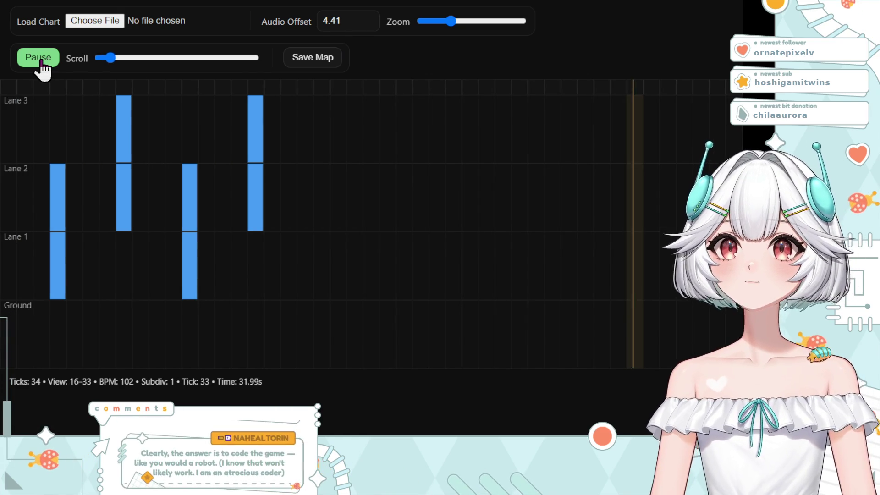
click(39, 67)
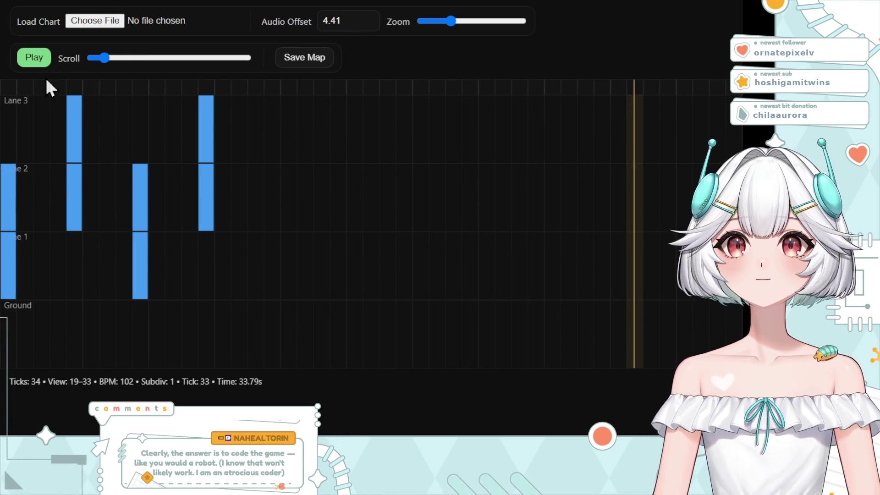
scroll(141, 196, up, 5)
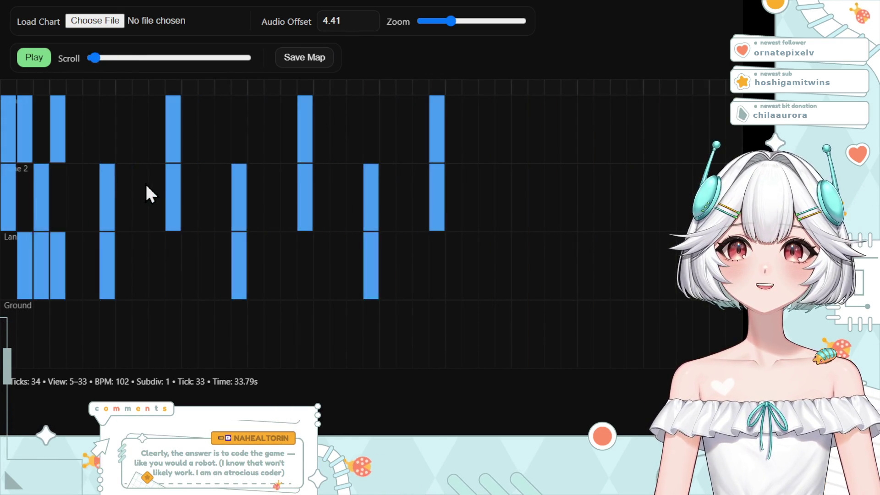
scroll(141, 193, up, 5)
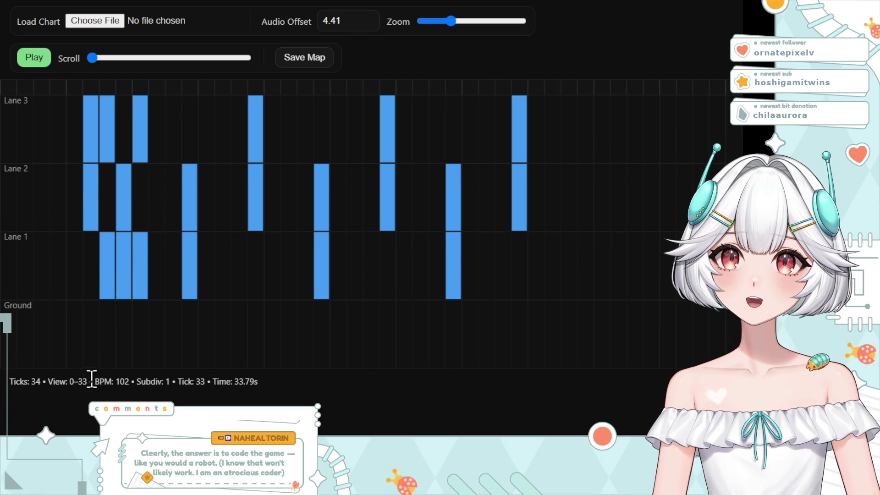
click(89, 345)
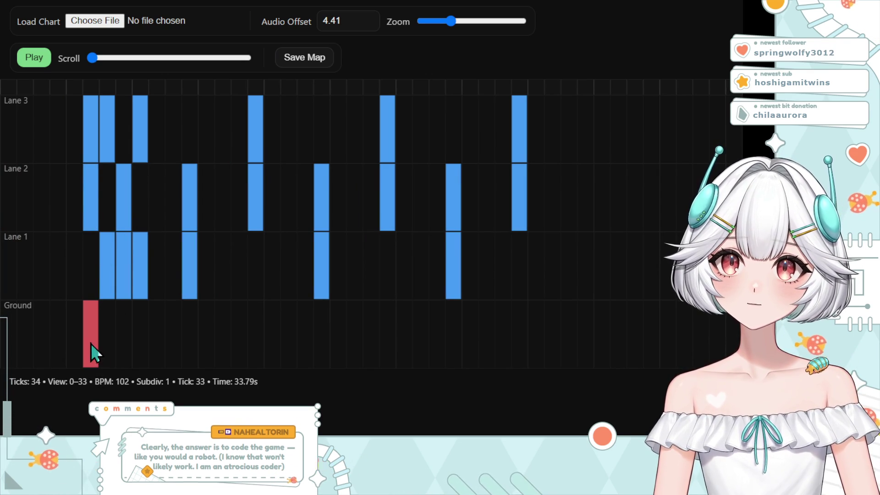
Run two short playback previews of the chart from the beginning and stop each.
click(32, 58)
click(35, 58)
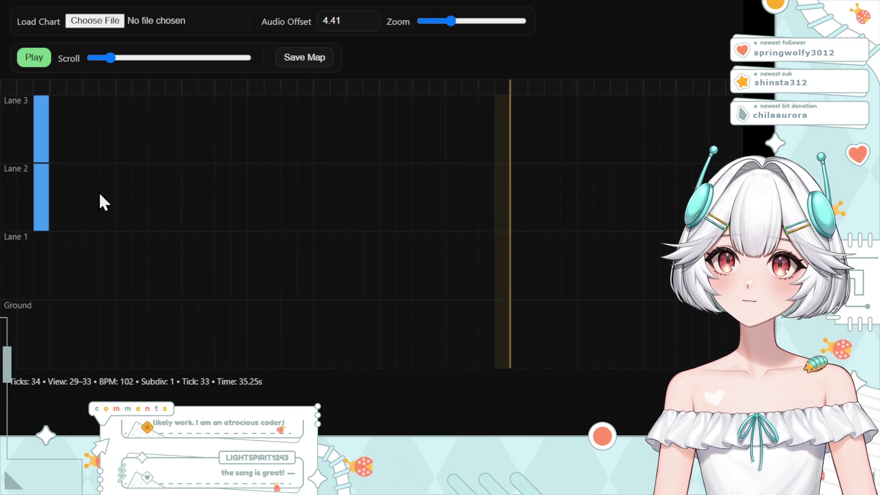
scroll(95, 185, down, 5)
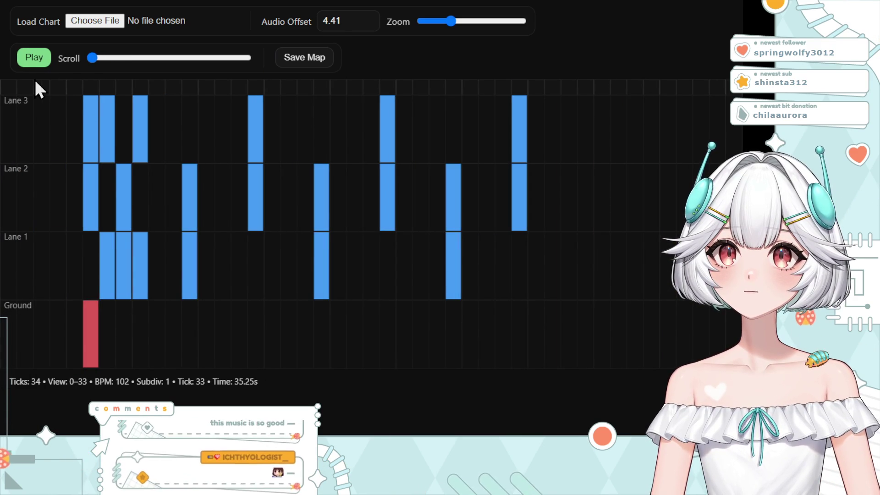
click(34, 58)
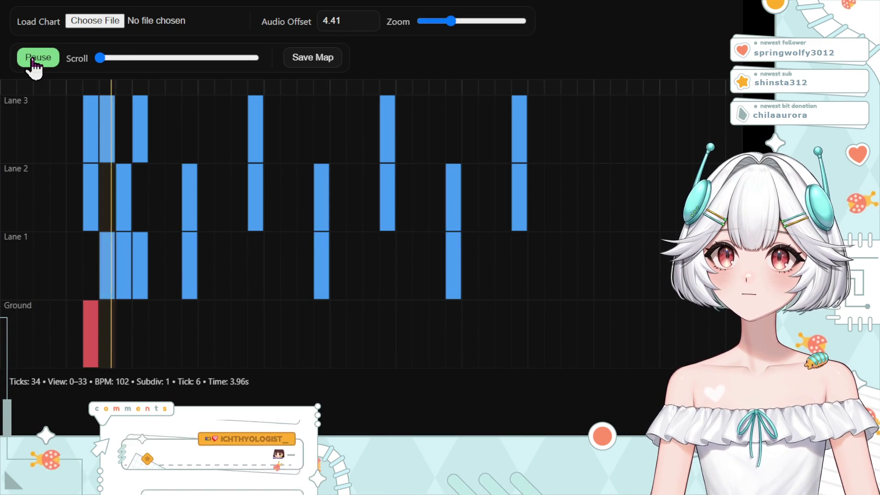
click(34, 61)
Add a ground obstacle at the chart start and clear the opening Lane 1–3 obstacles.
click(55, 354)
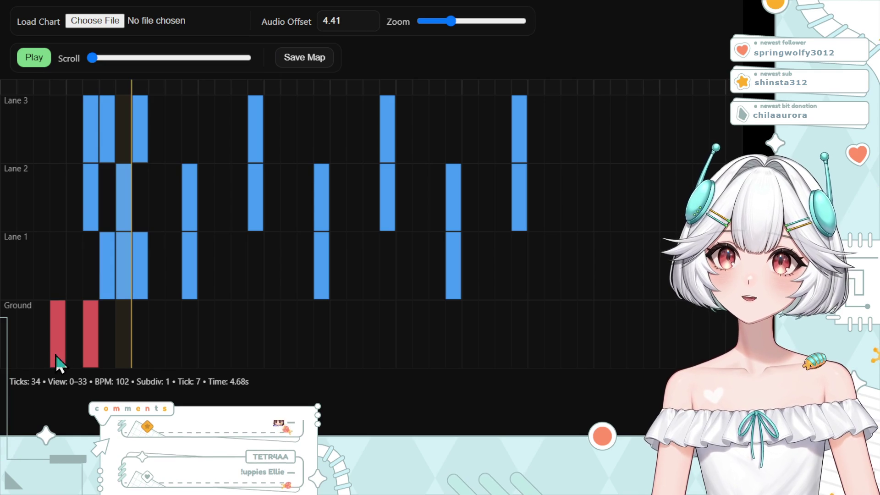
click(108, 279)
click(91, 220)
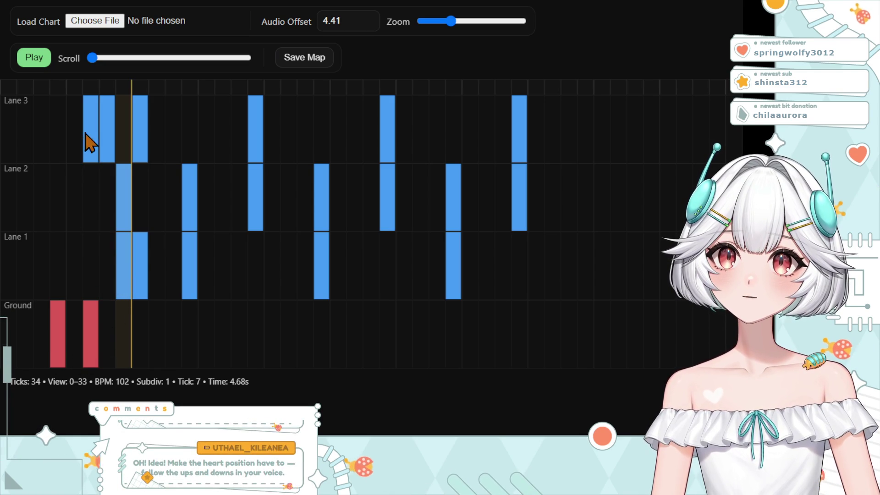
click(91, 138)
click(141, 137)
click(114, 200)
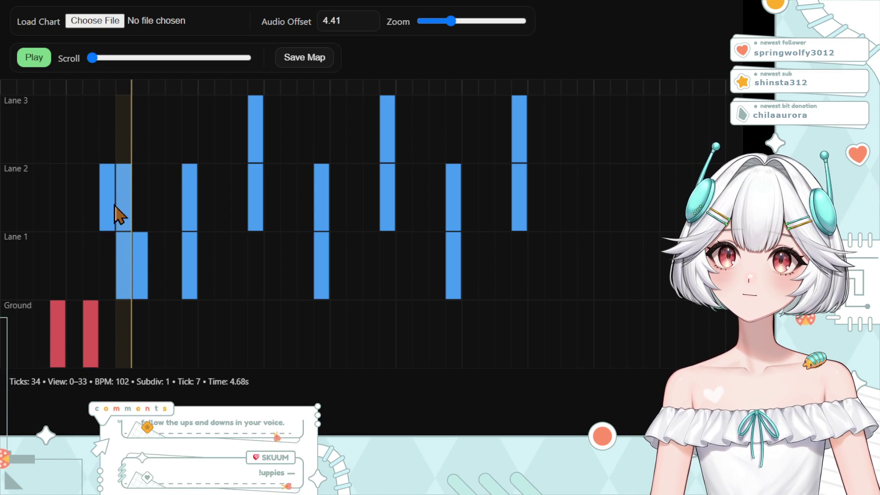
click(188, 269)
click(189, 206)
Delete the remaining early lane obstacles, including the stacked column, through the last Lane 1 note.
click(260, 151)
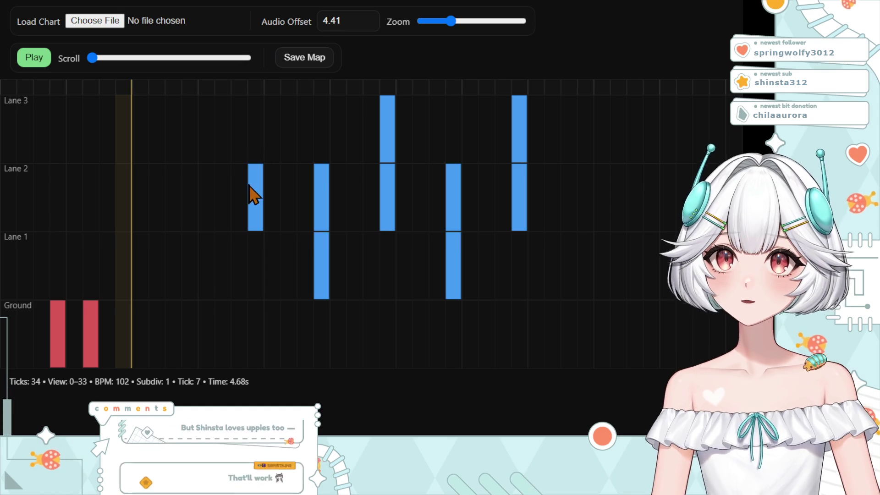
click(252, 191)
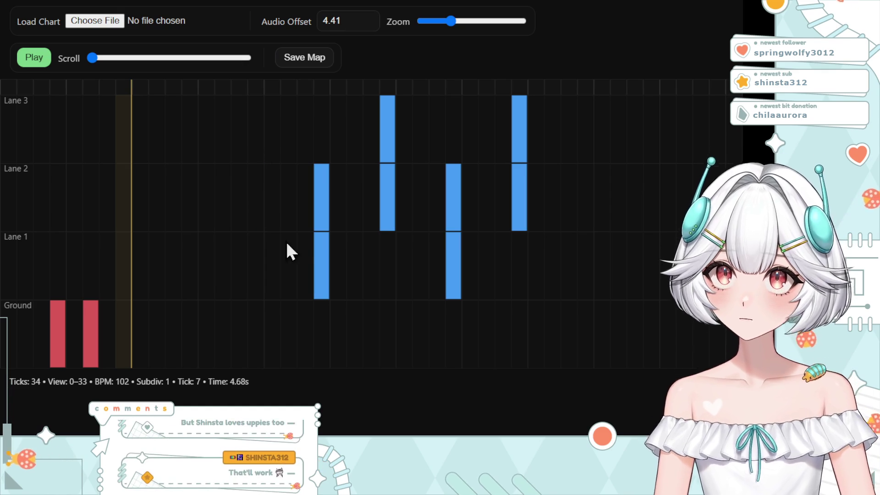
click(324, 206)
click(389, 206)
click(389, 148)
click(389, 117)
click(454, 199)
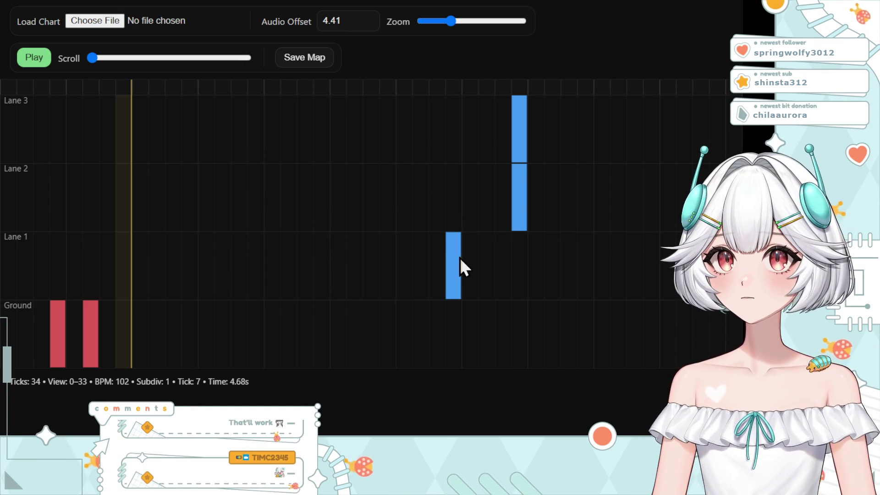
click(454, 264)
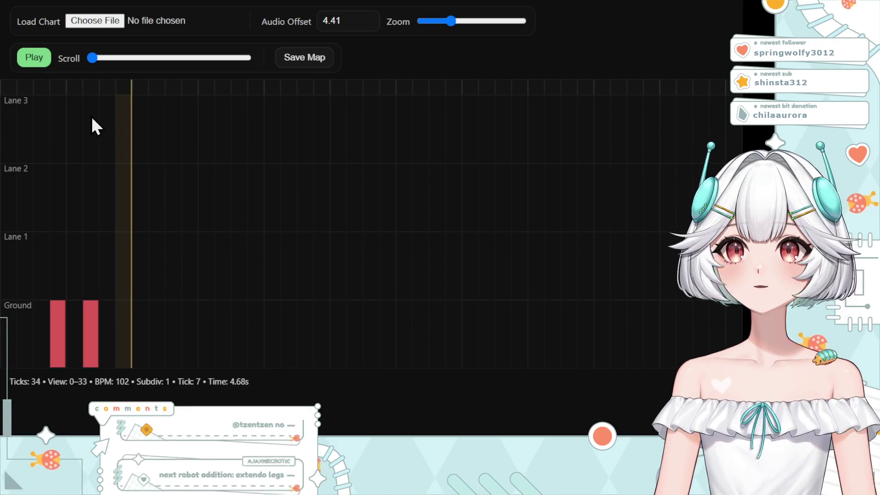
Add two back-to-back ground obstacles, then preview the four-ground opening from the start.
click(107, 348)
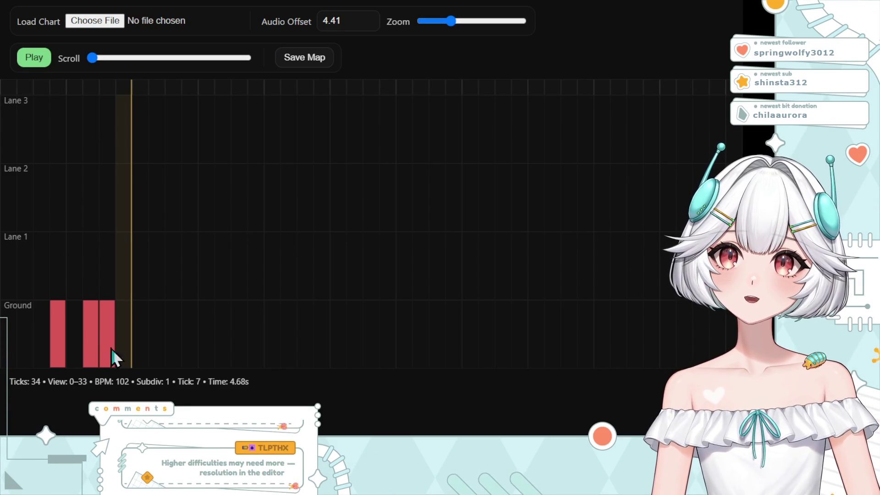
click(139, 348)
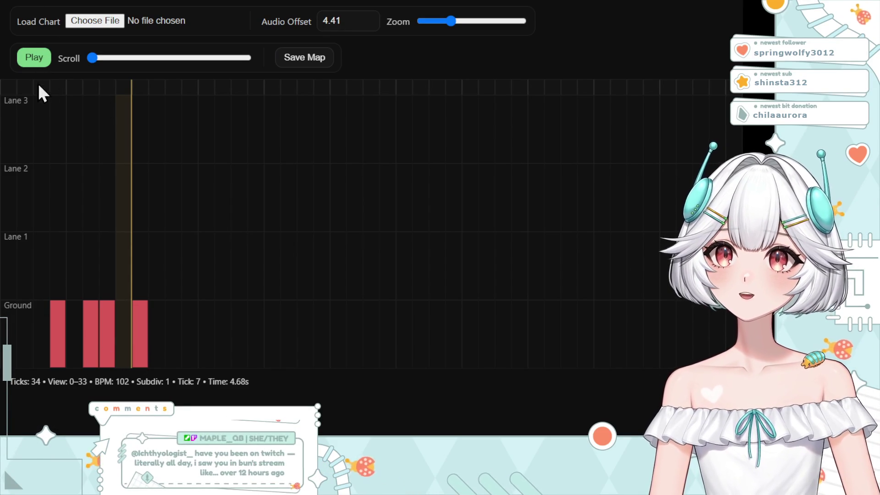
key(Home)
click(34, 58)
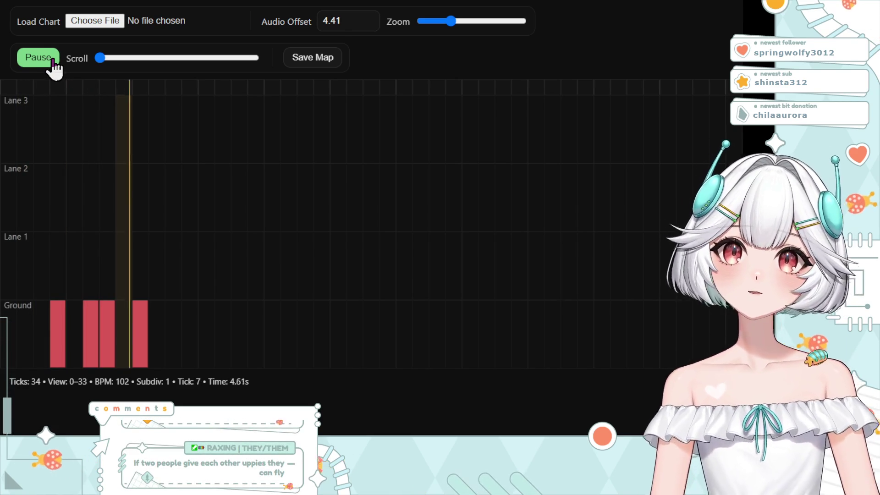
click(53, 58)
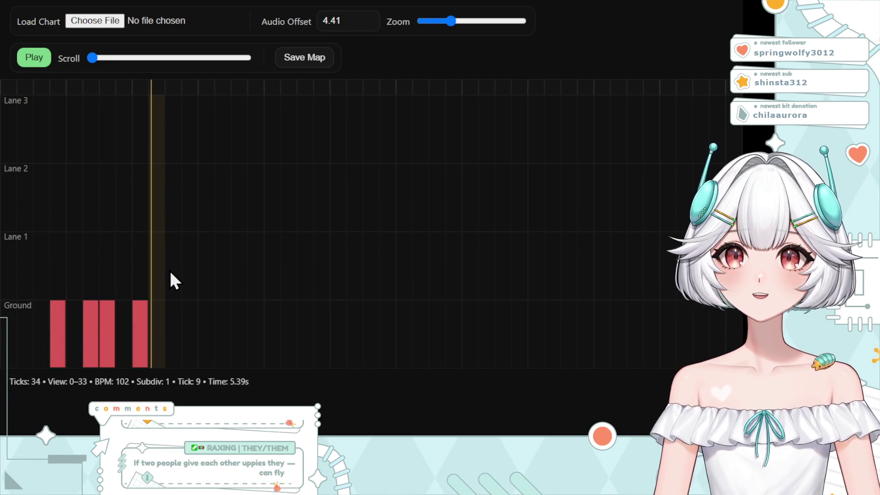
Place a stepped run of blue lane notes in the three columns after the ground obstacles.
click(172, 280)
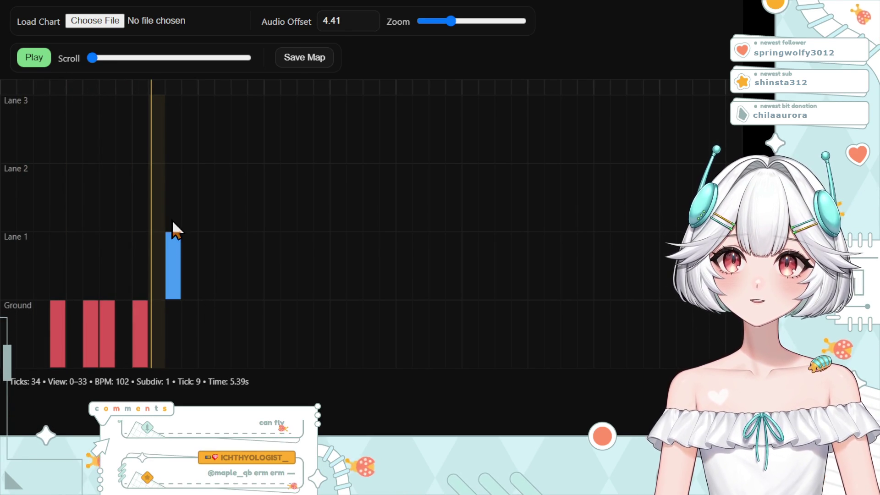
click(171, 206)
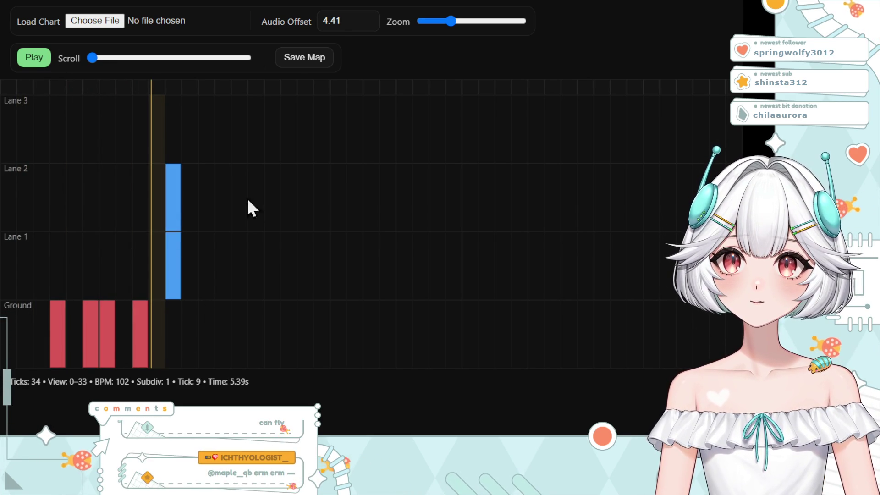
click(206, 131)
click(206, 196)
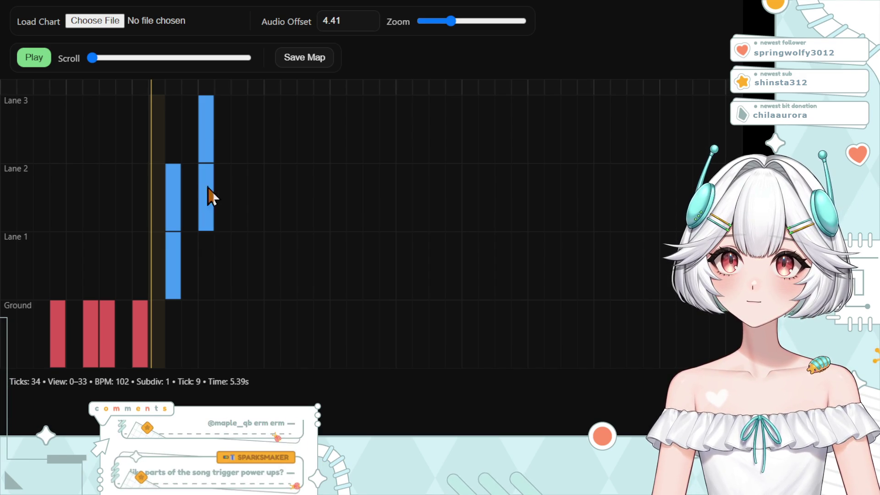
click(236, 269)
click(242, 195)
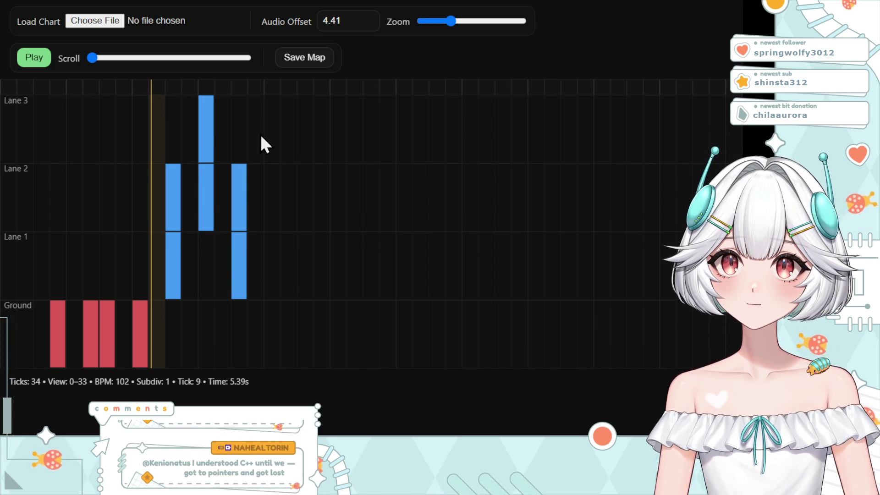
Extend the pattern with Lane 3, Lane 2 and Lane 1 notes further along, then start playback.
click(272, 129)
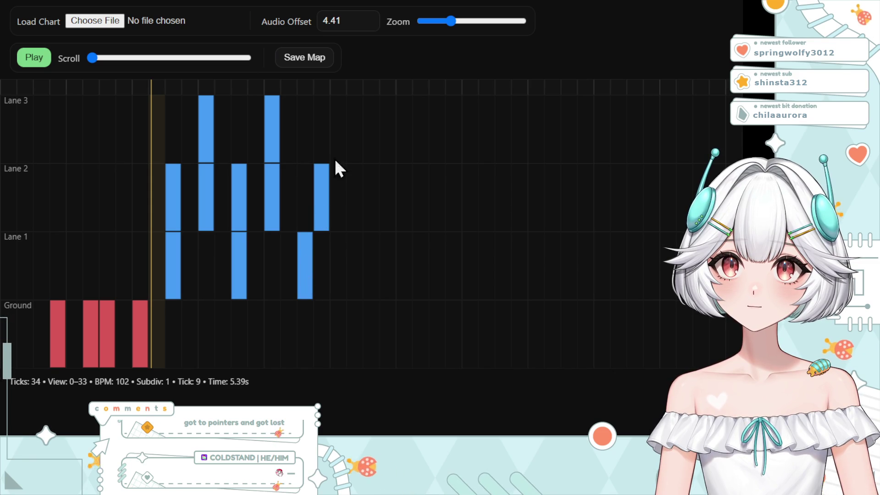
click(344, 136)
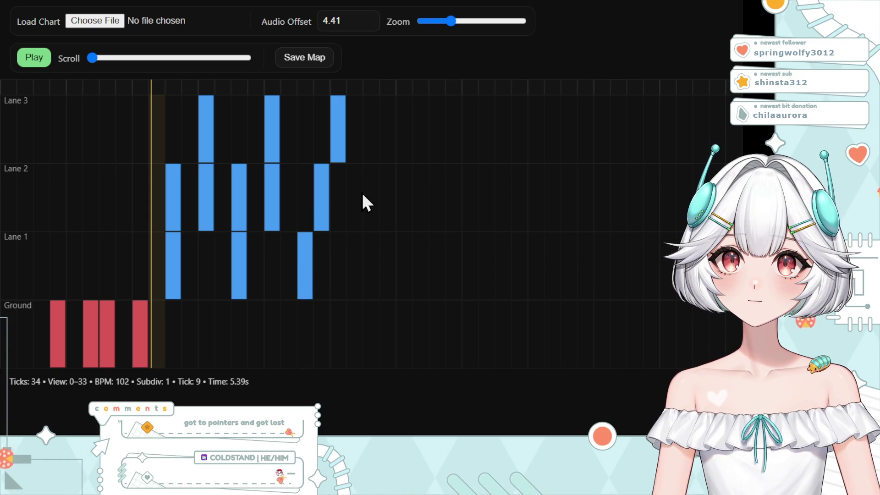
click(358, 202)
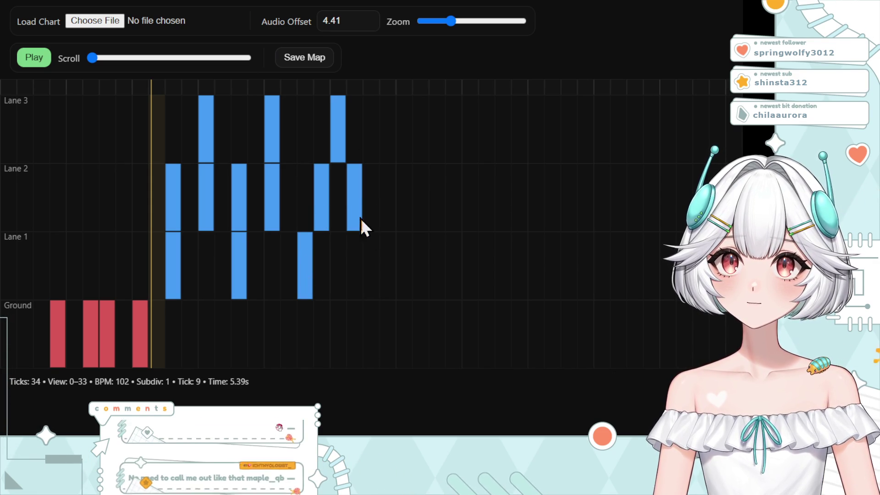
click(371, 285)
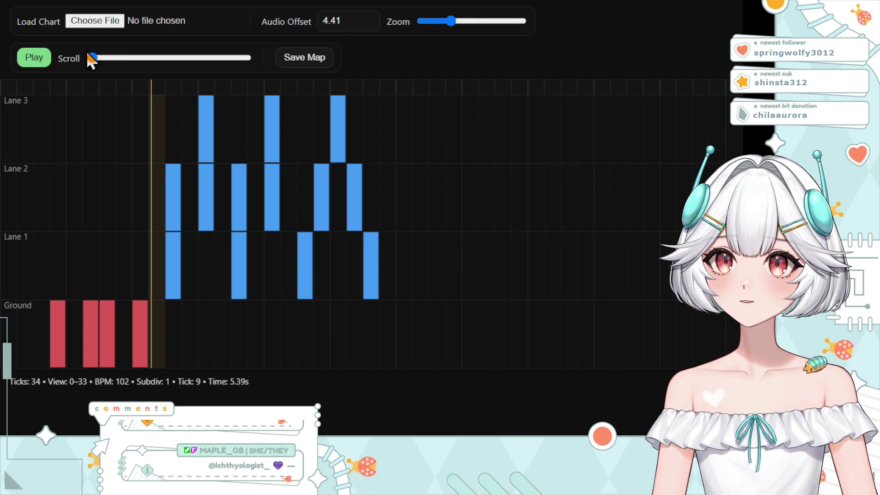
click(33, 57)
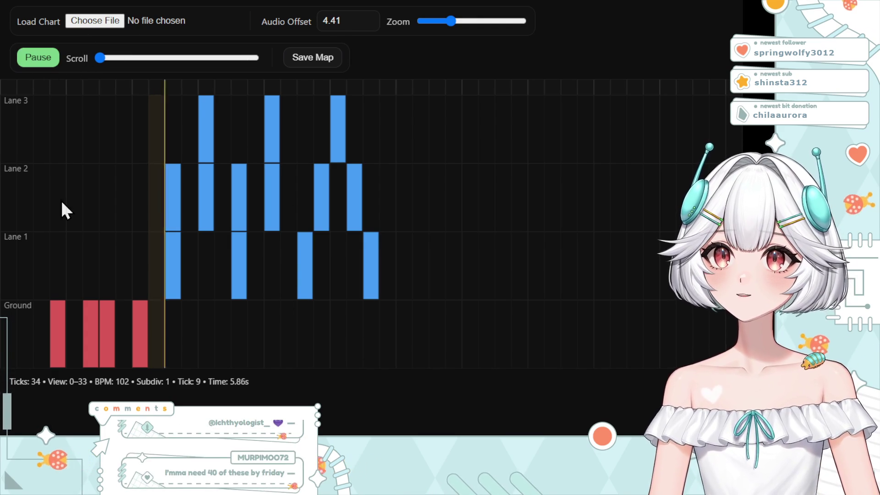
Pause the chart preview and switch windows back to the Unity editor.
click(34, 59)
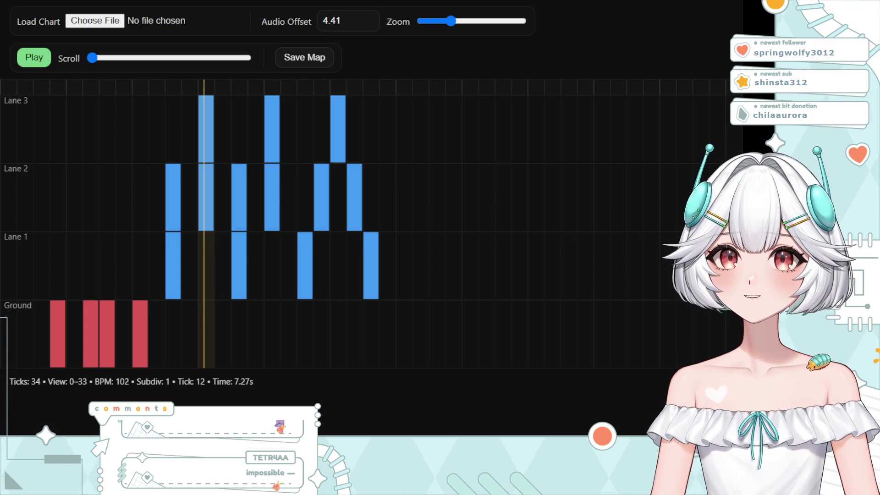
key(alt+Tab)
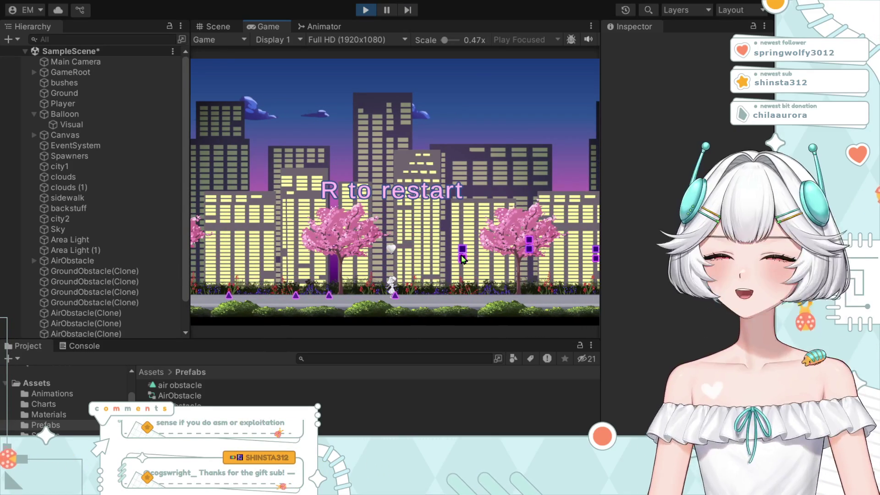
Restart after game over, exit play mode, and expand the scene hierarchy to Main Camera.
key(r)
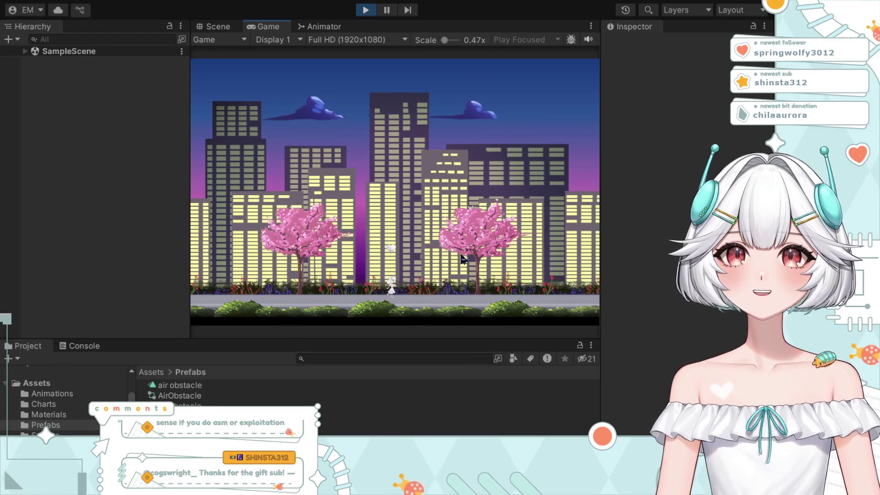
click(364, 11)
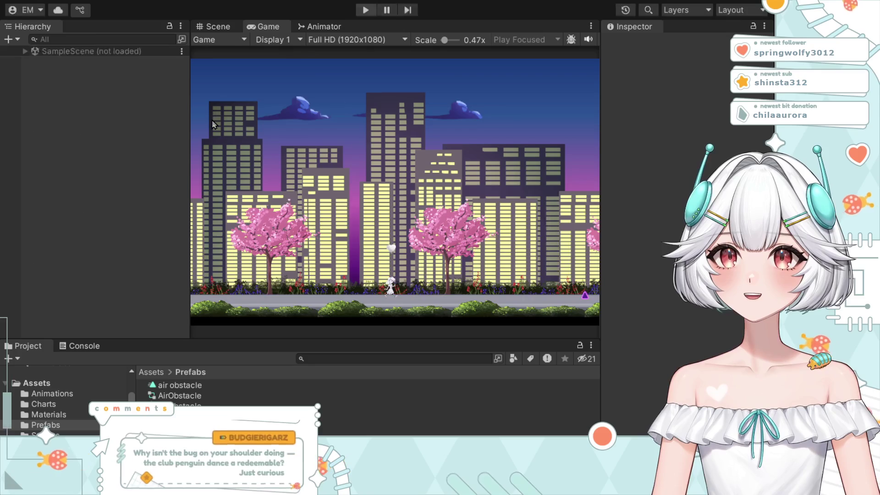
click(76, 62)
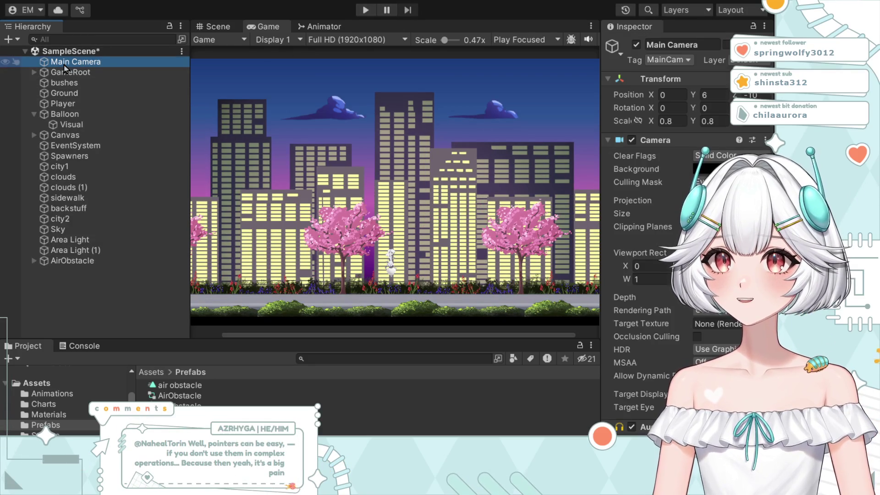
Inspect the GameRoot's game manager and music settings, then enter play mode.
click(70, 72)
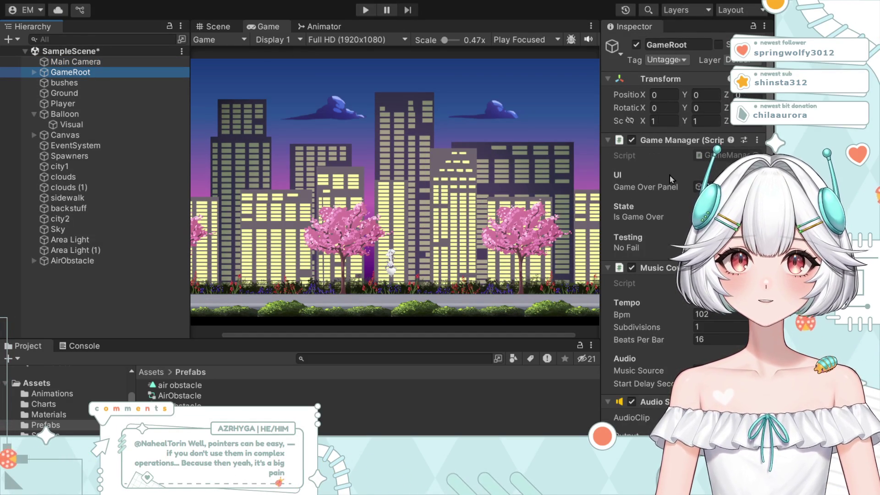
scroll(653, 207, down, 2)
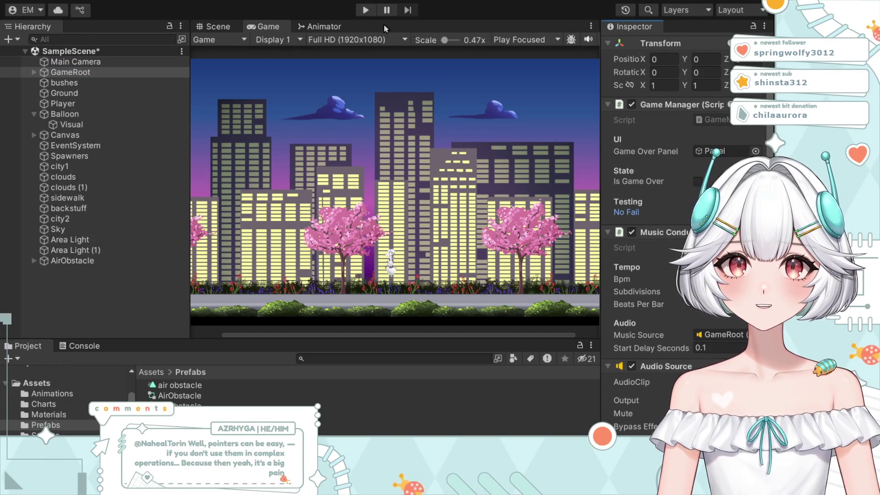
click(365, 10)
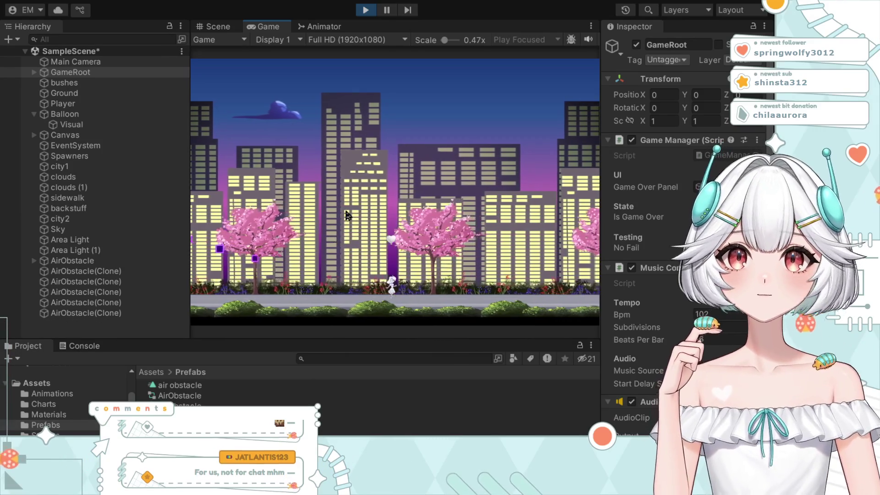
Exit play mode, then start another playtest with Ctrl+P.
click(365, 10)
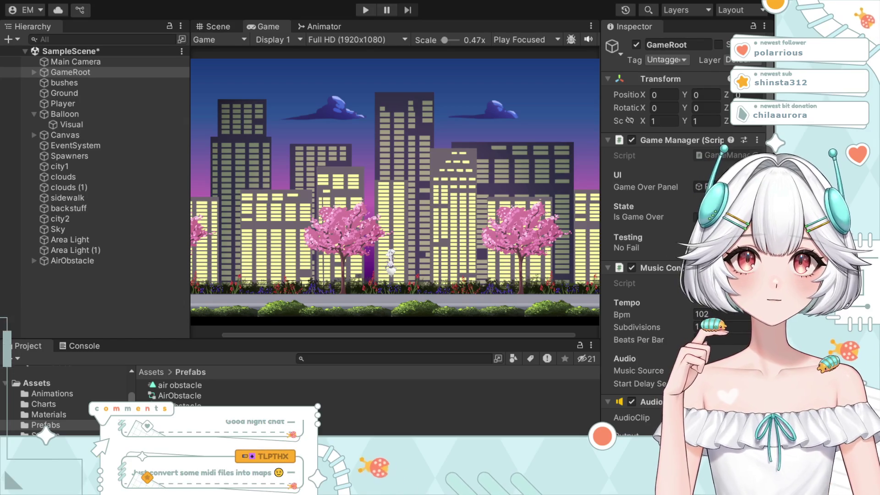
key(ctrl+p)
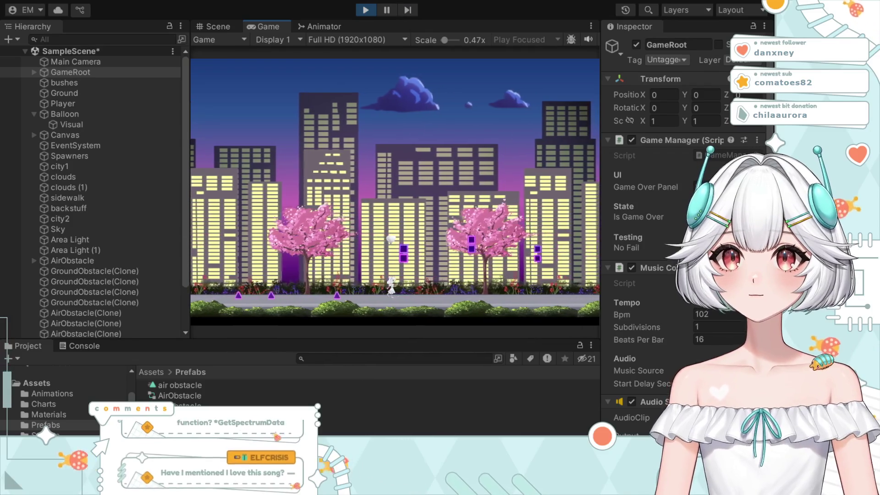
Stop the running playtest so the sample scene returns to edit mode with spawned obstacles cleared.
click(365, 10)
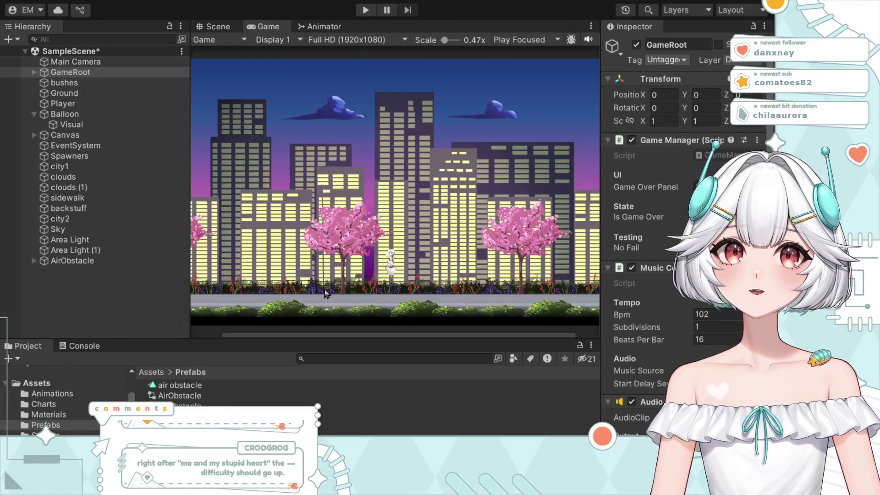
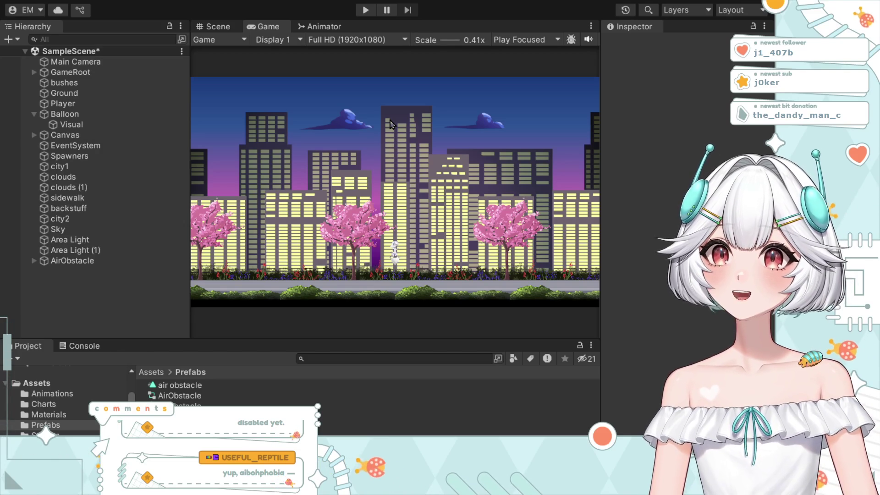
Start a playtest (Ctrl+P) and run until obstacles spawn and the restart prompt shows.
key(ctrl+p)
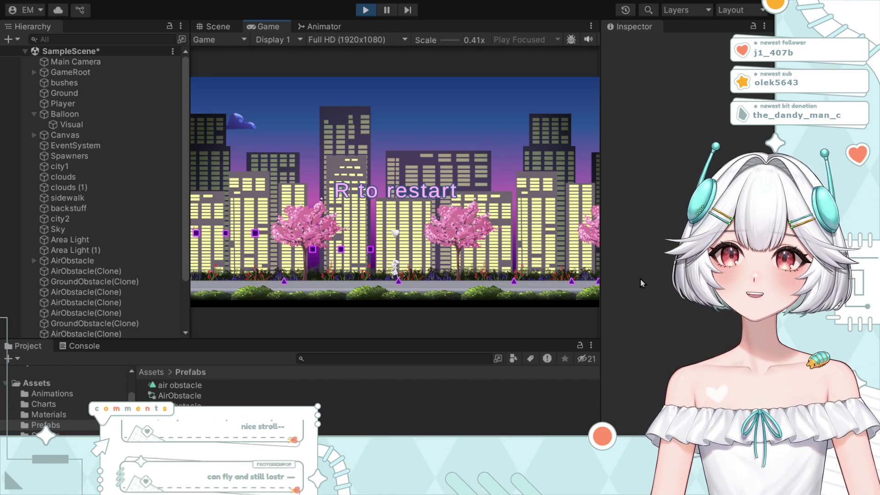
Stop the playtest, returning the city scene to edit mode with clones cleared.
click(366, 12)
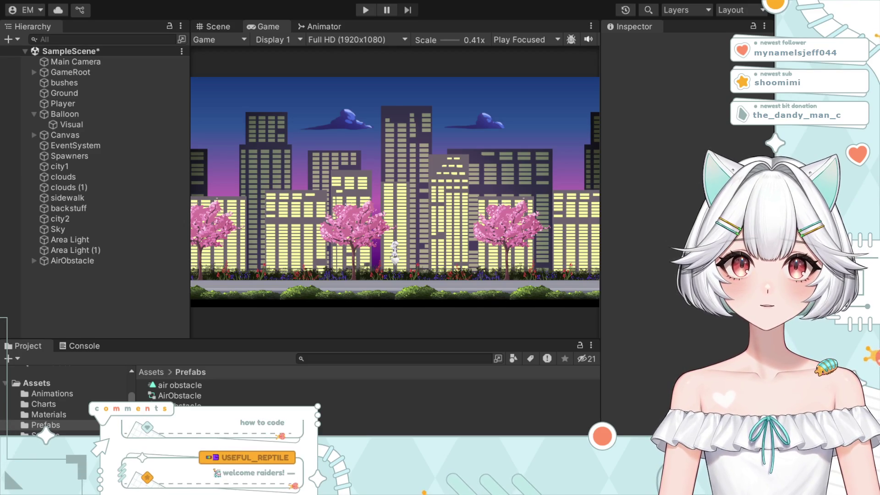
Widen the Game view by moving its divider, then start the runner playing again.
drag(602, 178, 679, 179)
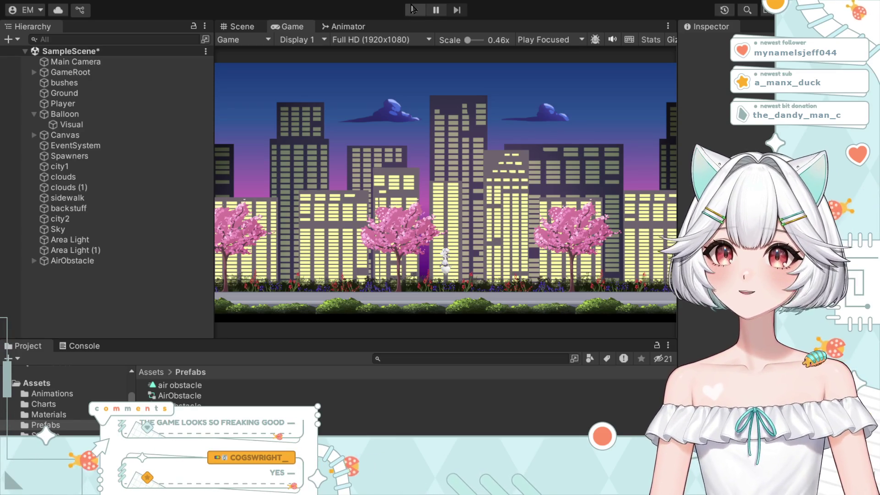
click(413, 9)
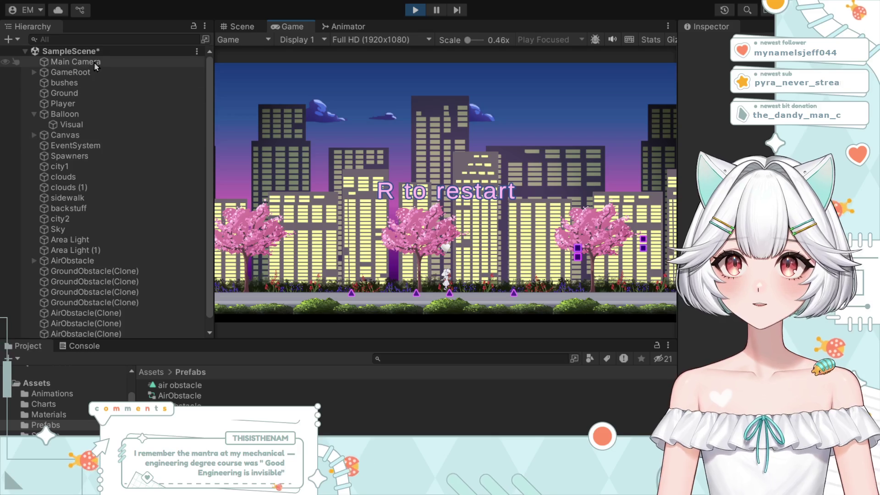
End the run, select GameRoot to show its Game Manager settings, and start a new playtest.
key(r)
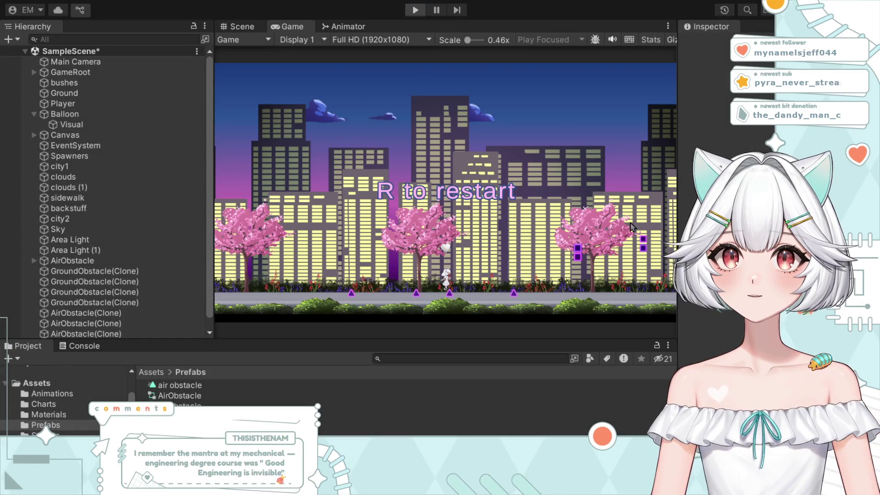
click(151, 72)
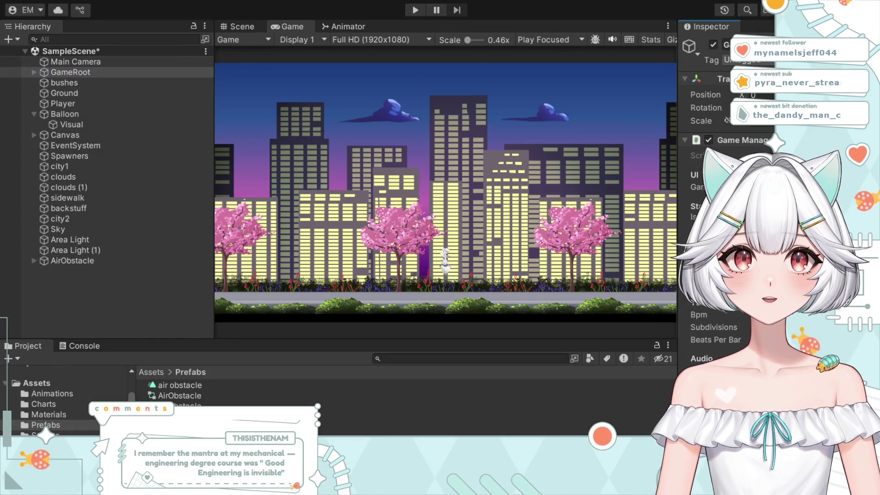
click(416, 9)
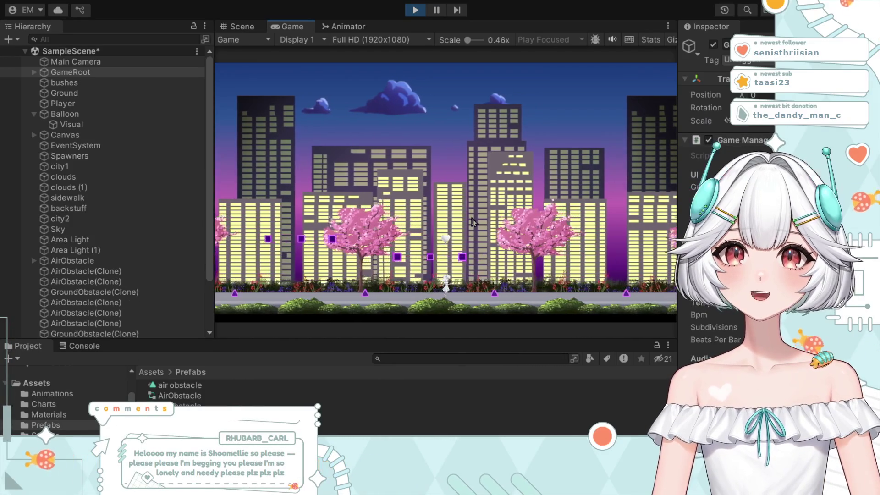
Stop the playtest (Ctrl+P) after obstacles spawn, clearing clones from the scene.
key(ctrl+p)
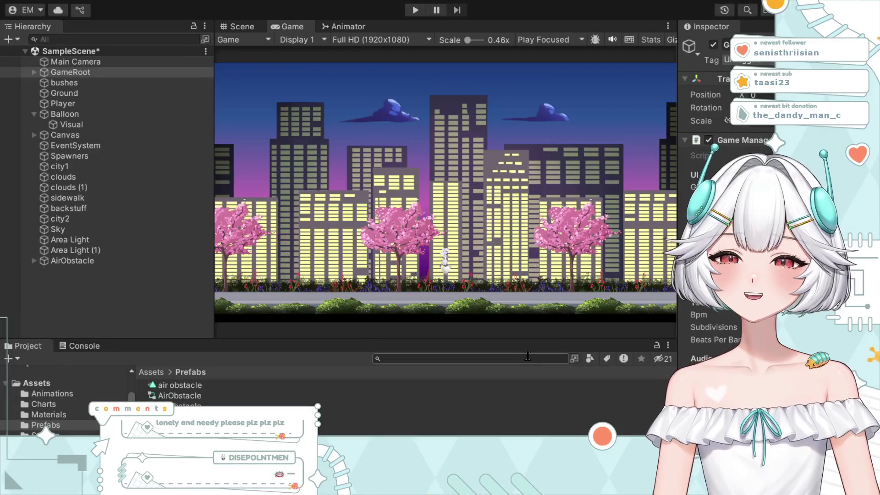